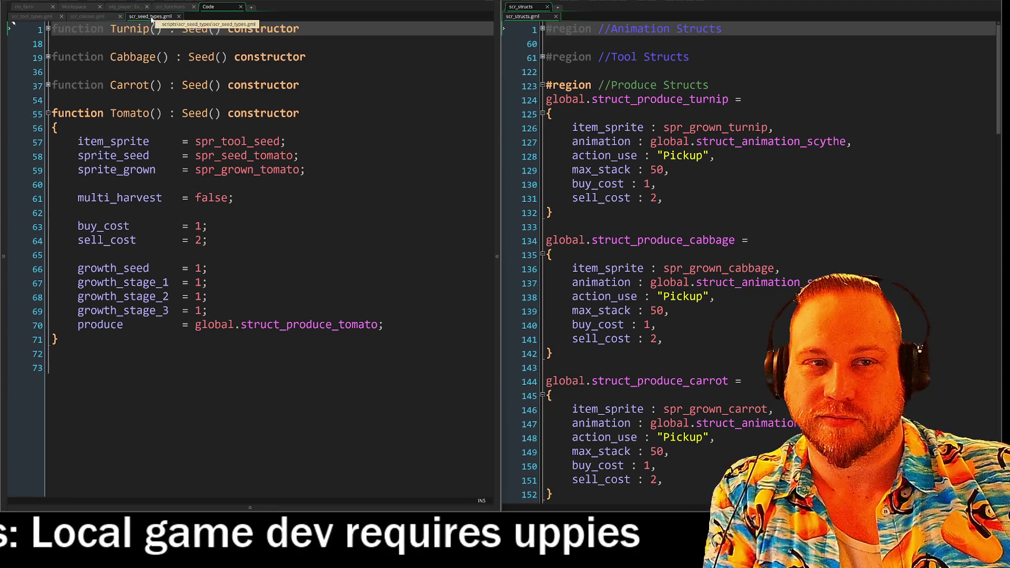
Show the player-object workspace on the left and add Workspace 1 on the right
click(79, 8)
mouse_move(158, 131)
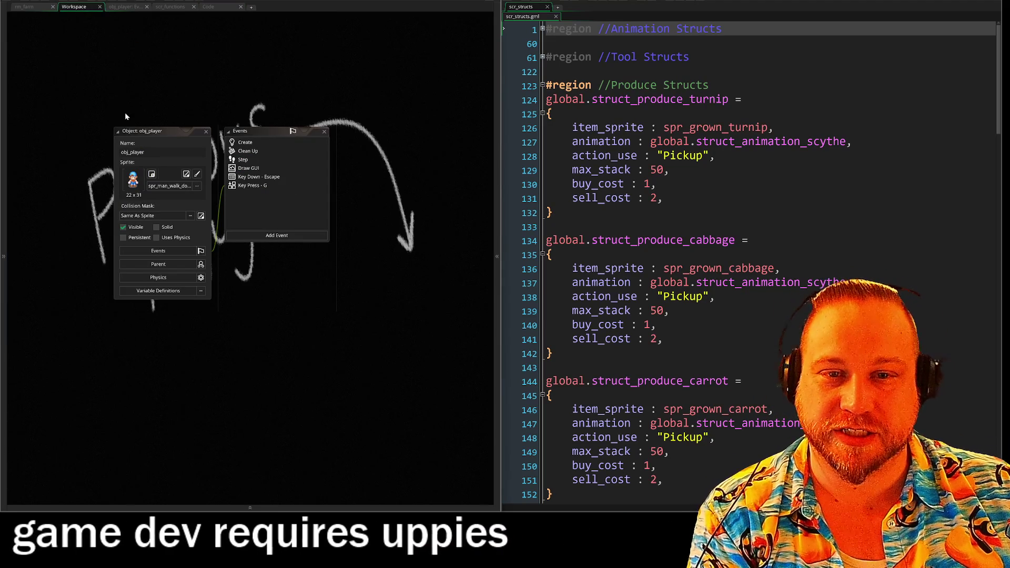
scroll(232, 379, down, 3)
scroll(272, 274, down, 2)
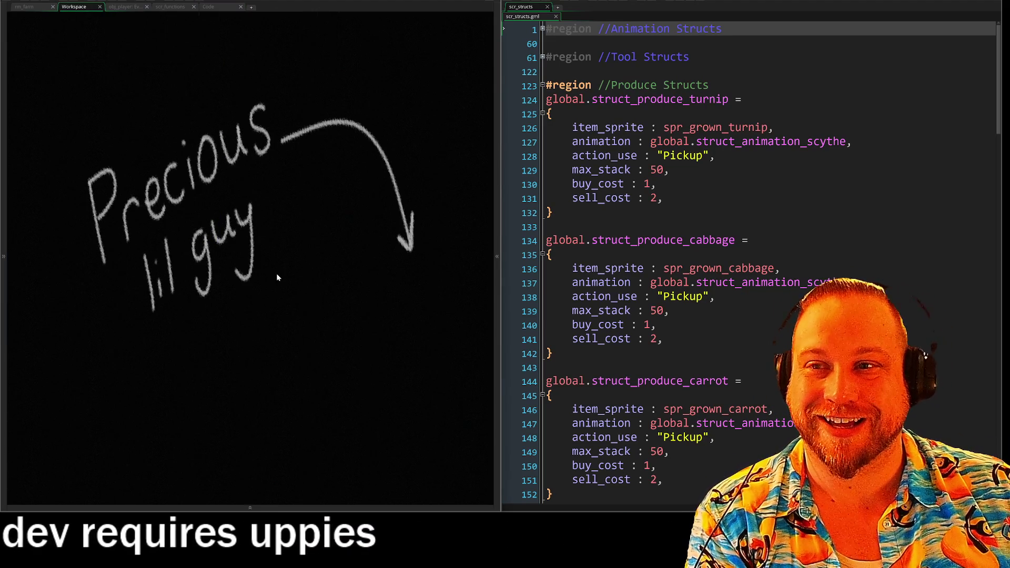
click(557, 6)
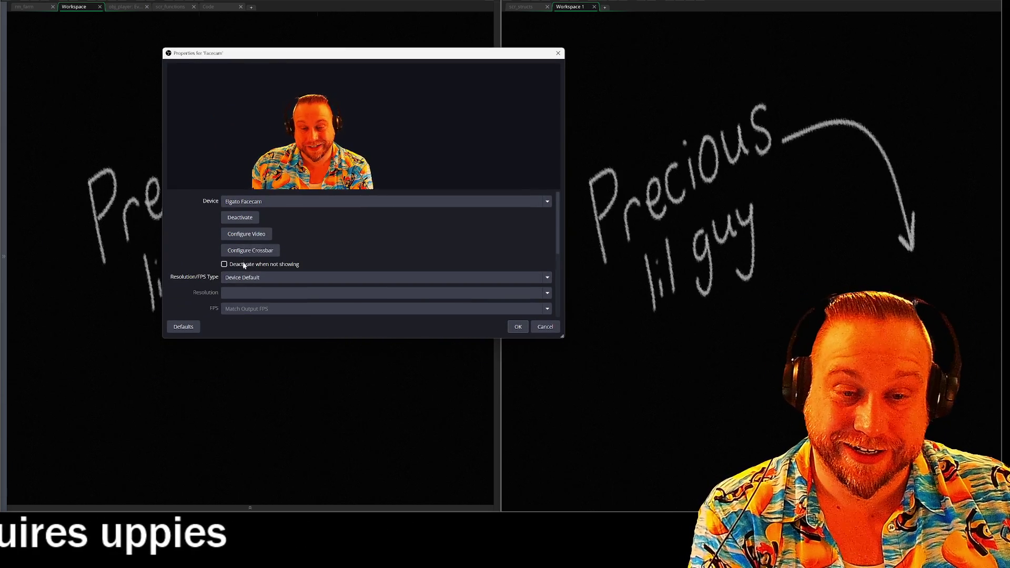
Enable automatic white balance in the webcam's video settings and confirm the camera settings
click(246, 235)
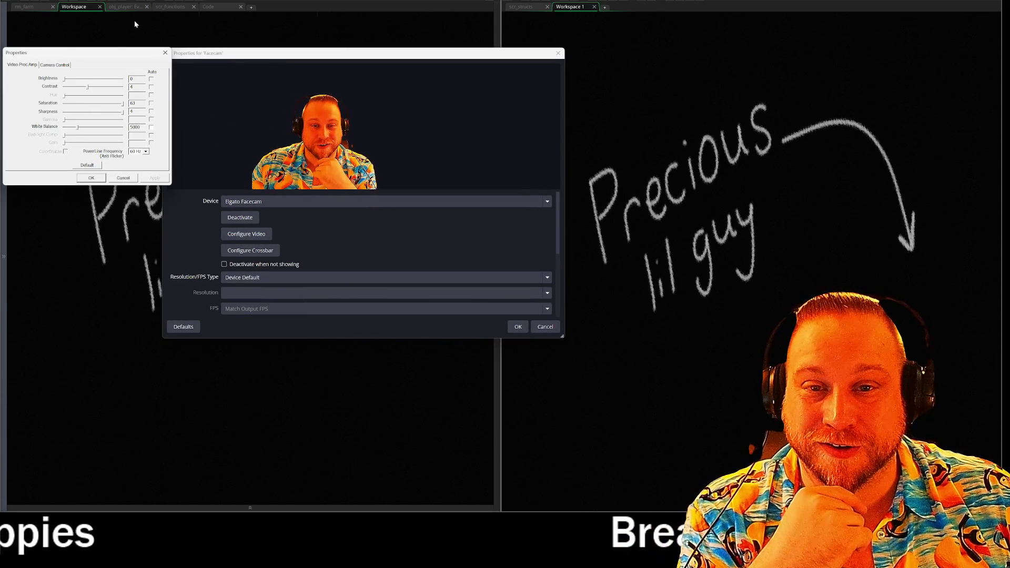
click(151, 126)
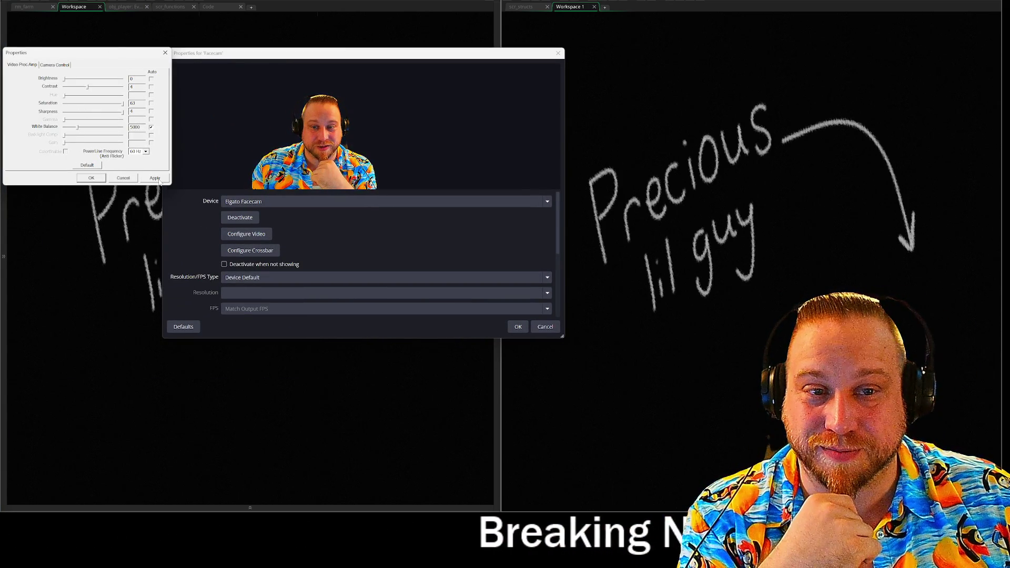
click(156, 178)
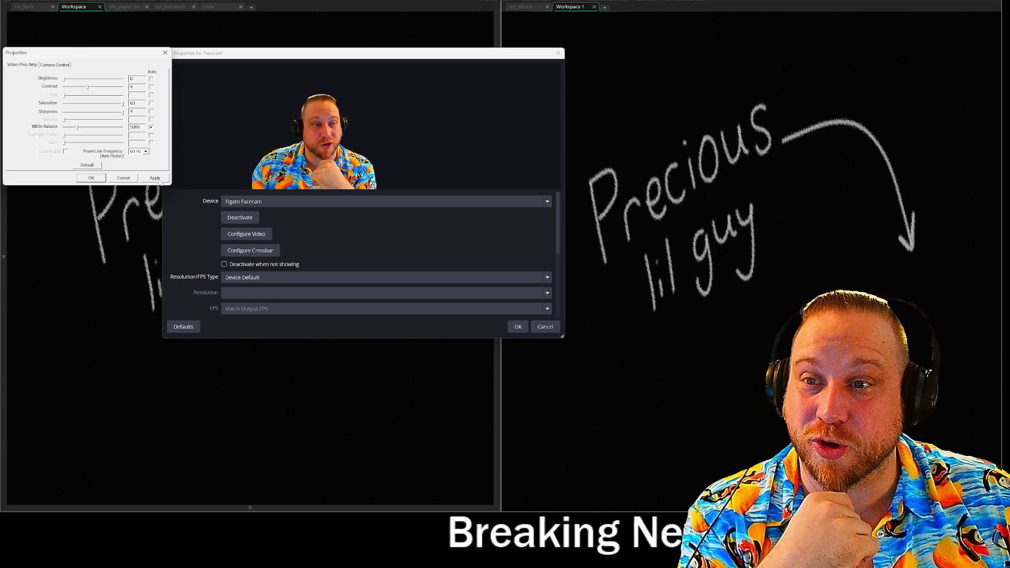
click(53, 65)
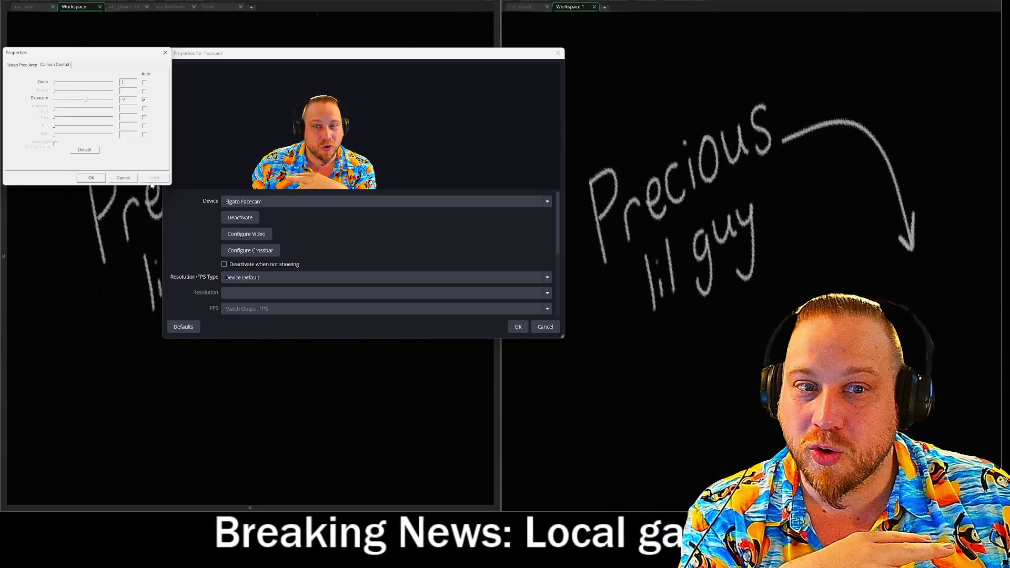
click(89, 179)
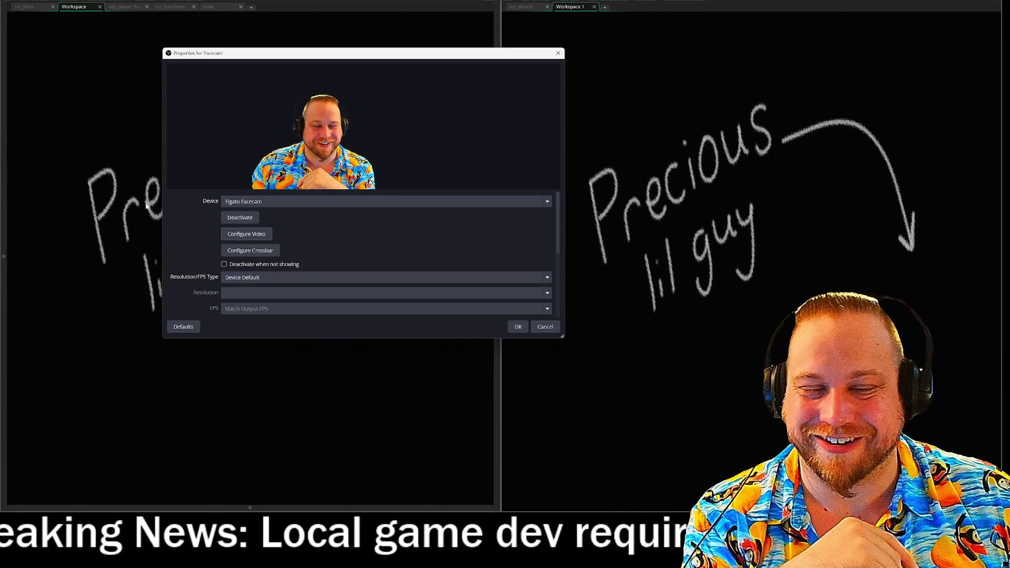
Confirm the Facecam Properties dialog and move the properties window to screen centre
click(515, 327)
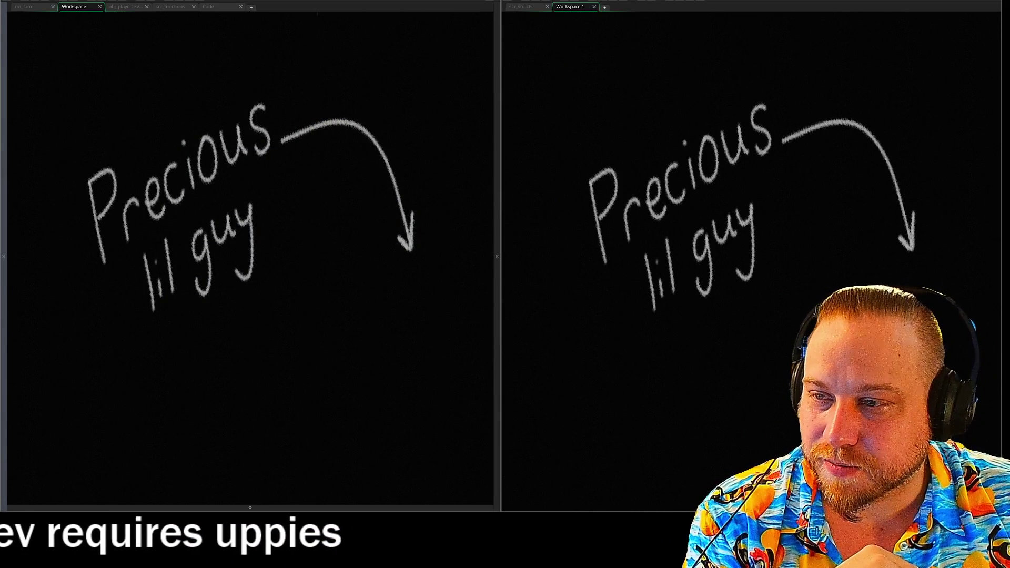
drag(41, 162, 391, 290)
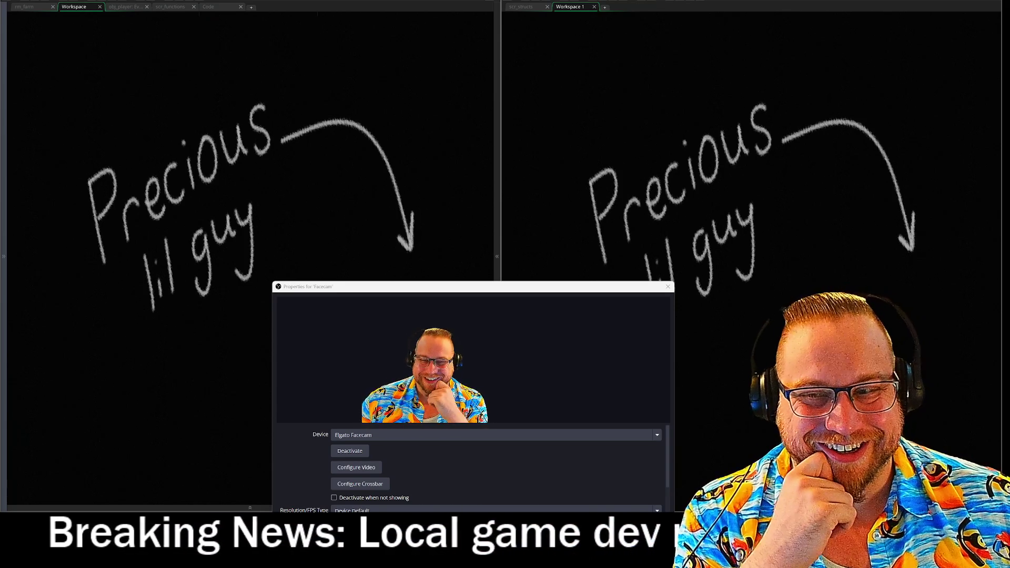
Close the facecam properties and return the left pane to scr_seed_types
drag(444, 297, 282, 113)
click(462, 377)
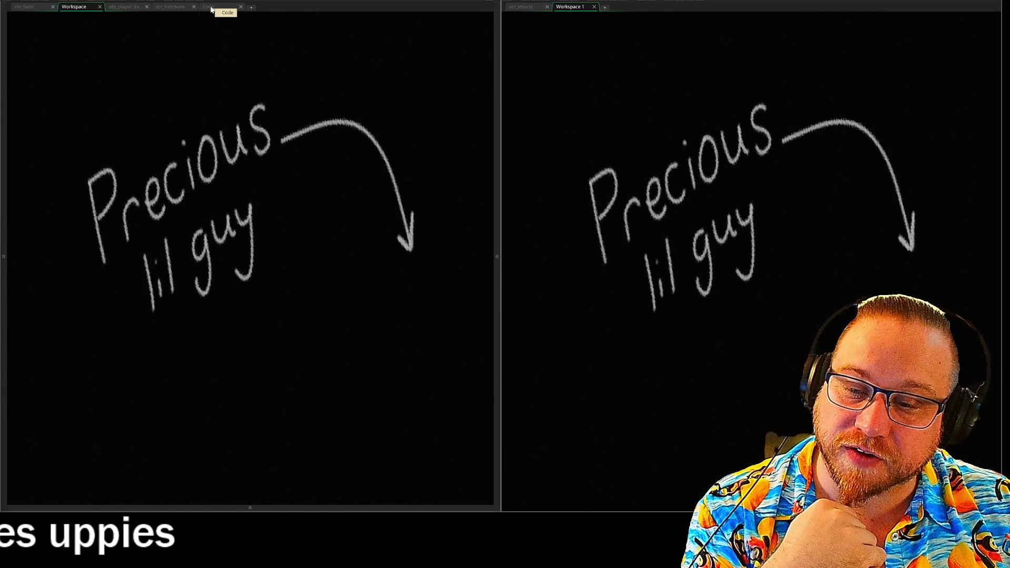
click(212, 8)
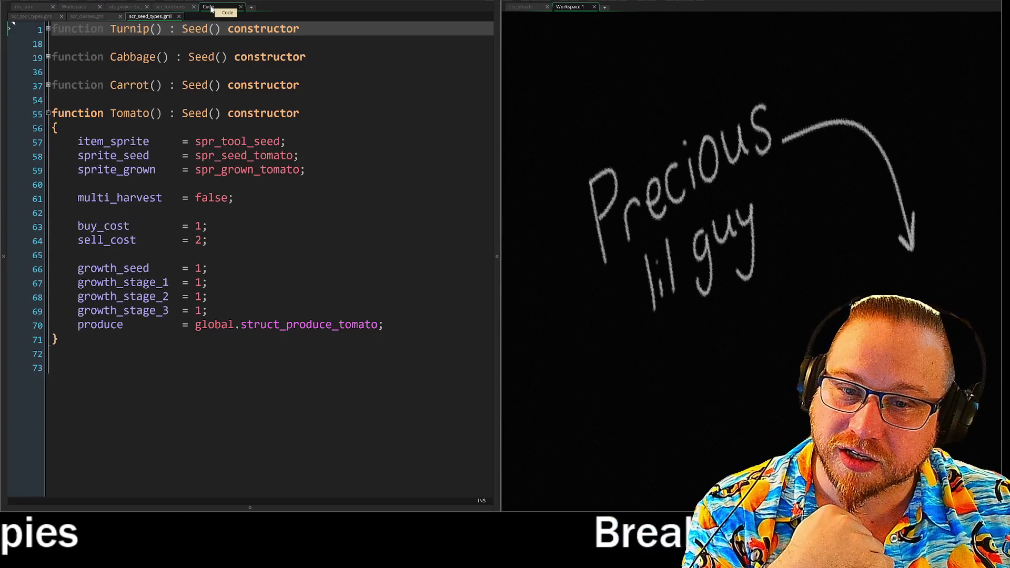
Close the Workspace 1 tab so scr_structs shows again on the right
click(592, 7)
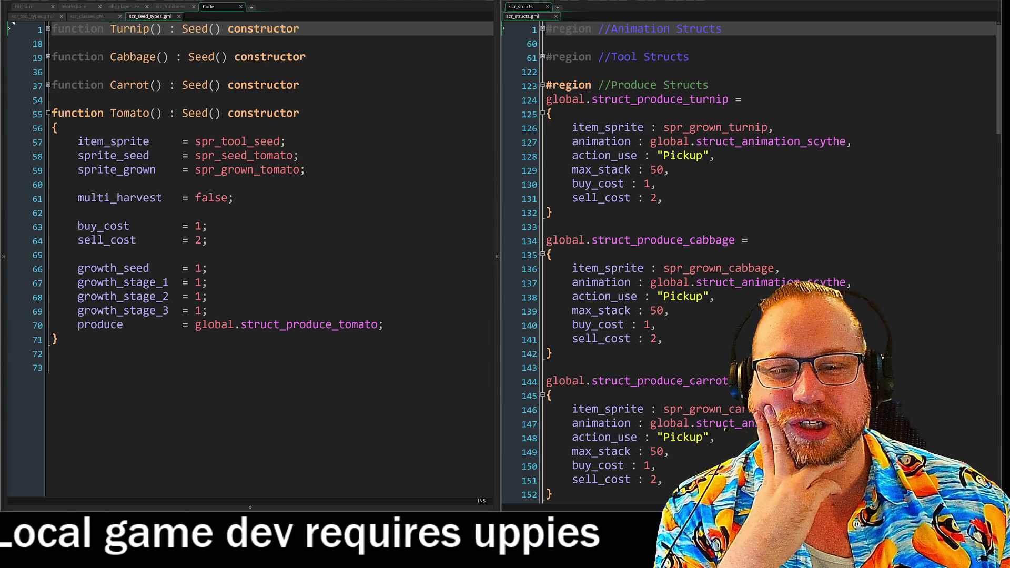
Peek into the Carrot constructor and line 70, then show scr_classes.gml on the left
click(49, 86)
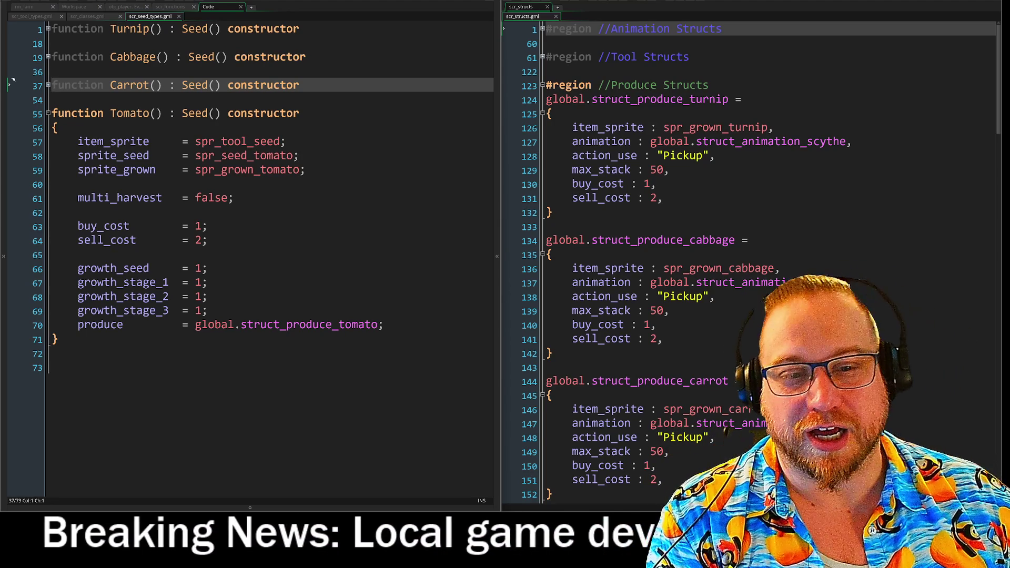
click(9, 325)
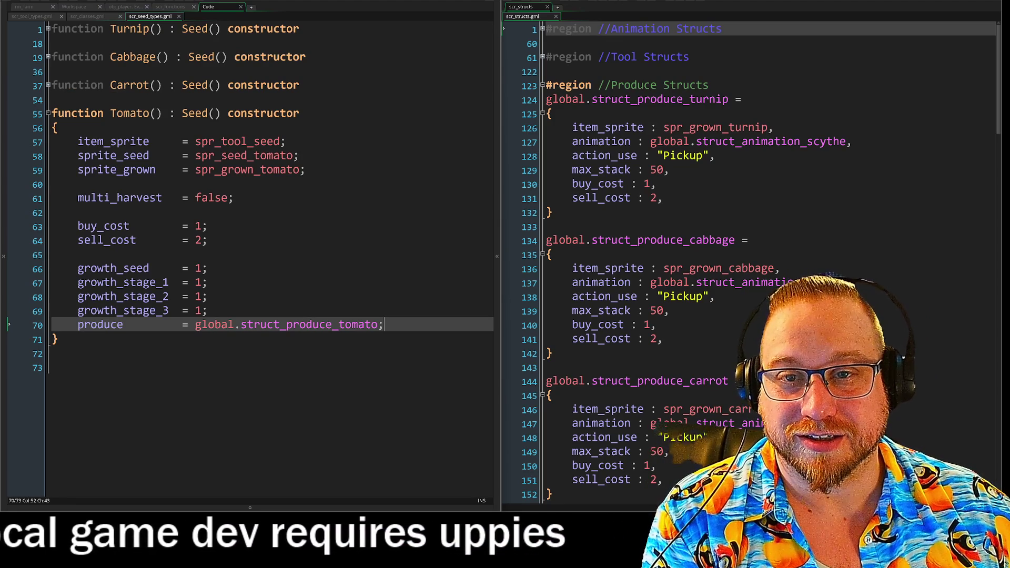
click(90, 16)
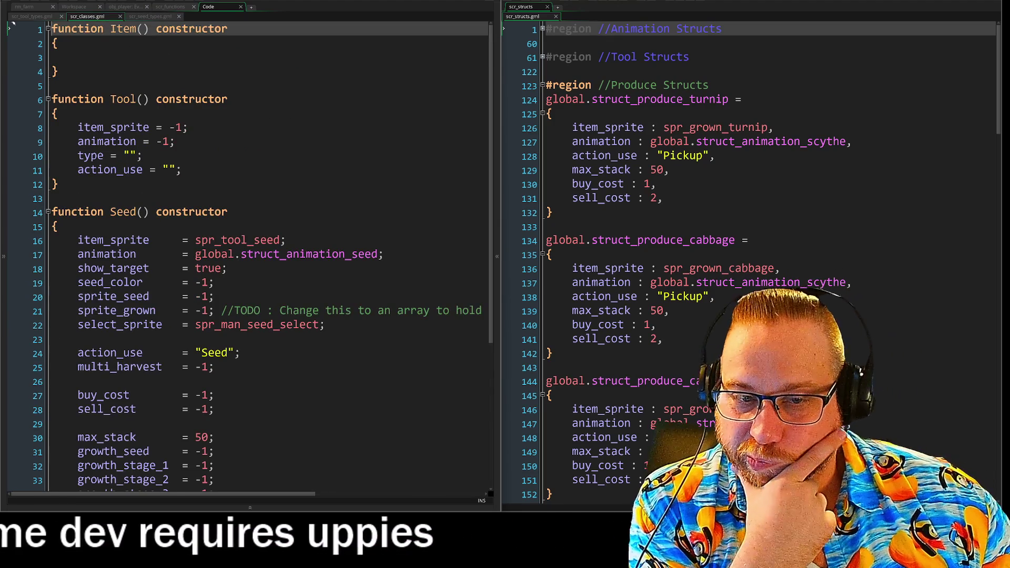
scroll(250, 261, down, 2)
scroll(250, 261, down, 1)
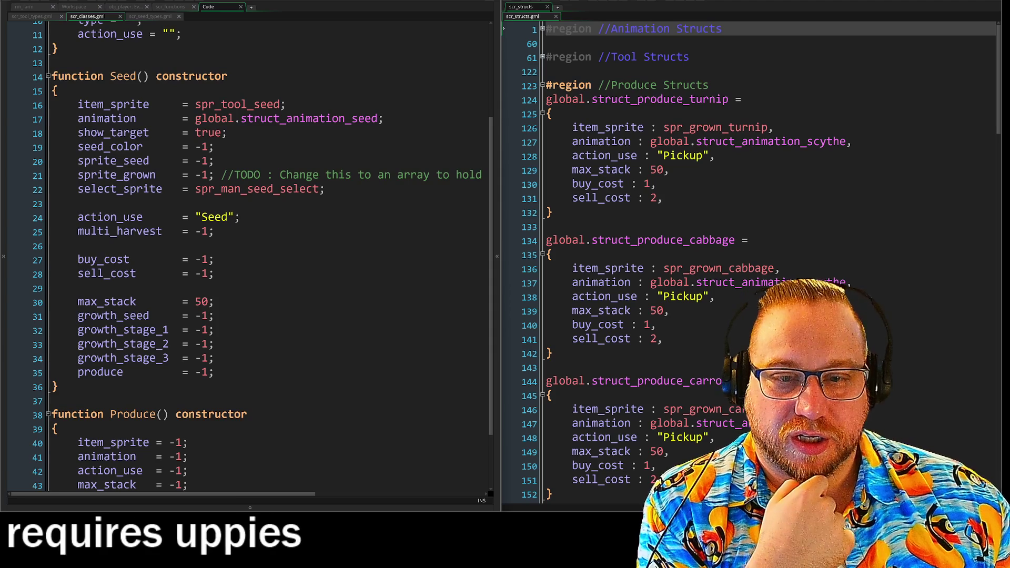
drag(217, 494, 359, 498)
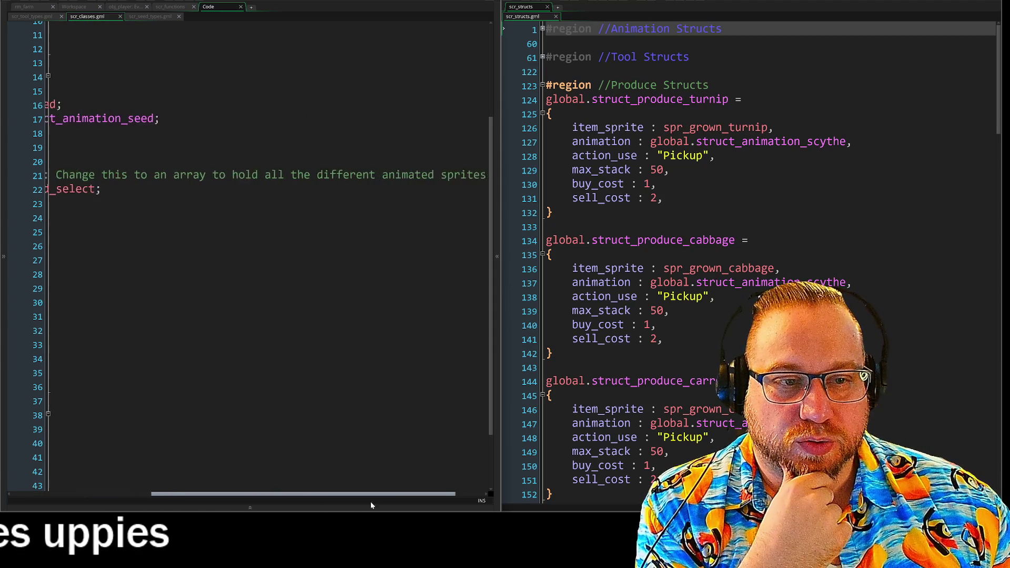
drag(293, 497, 123, 497)
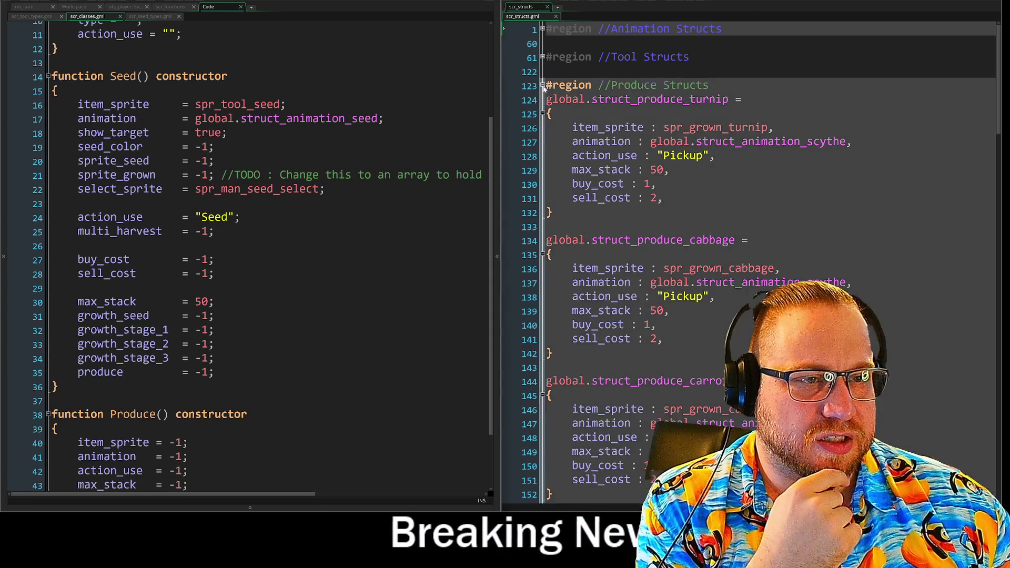
Fold the Produce Structs region, revisit scr_seed_types, and return to scr_classes
click(542, 85)
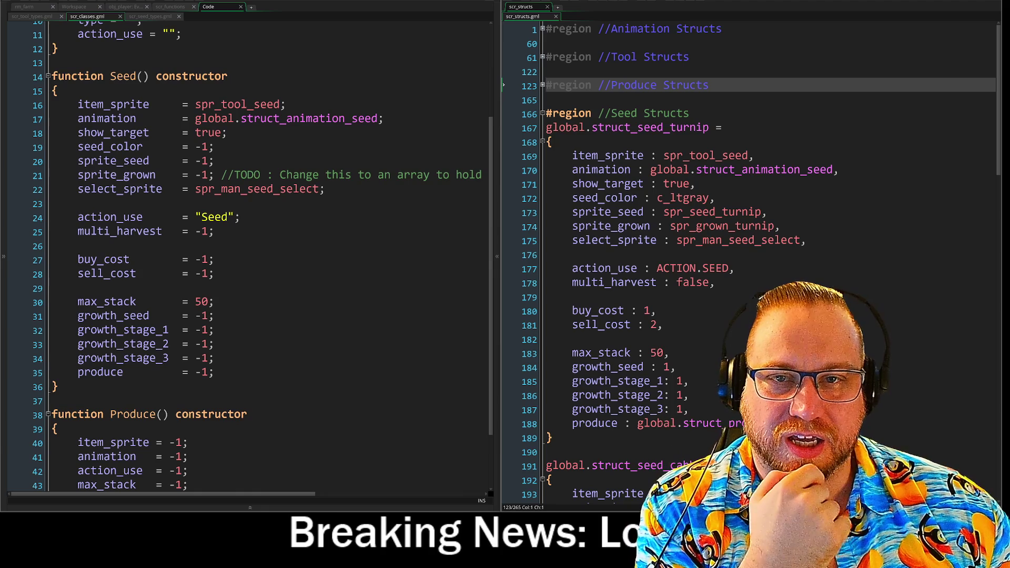
click(150, 16)
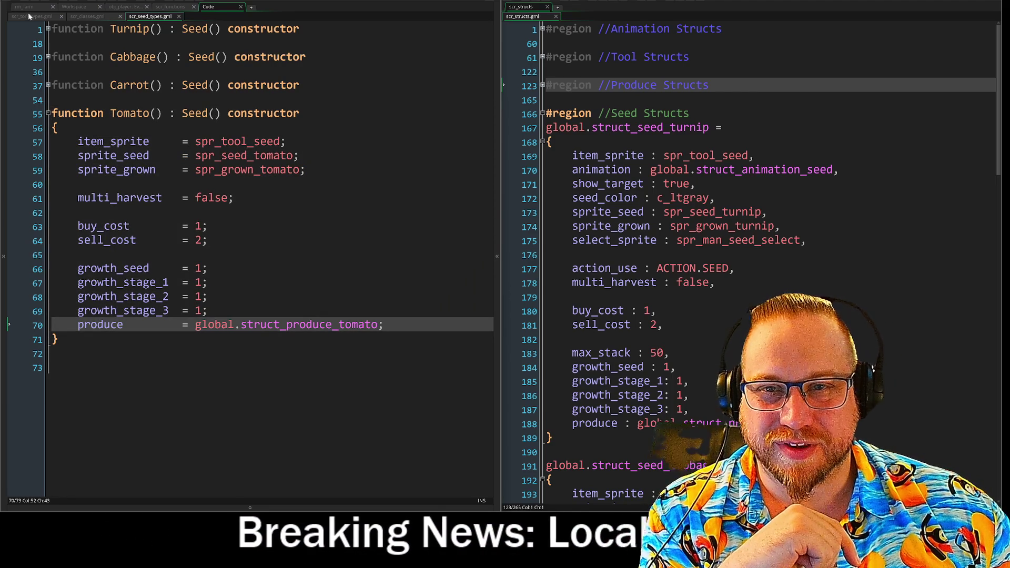
click(87, 16)
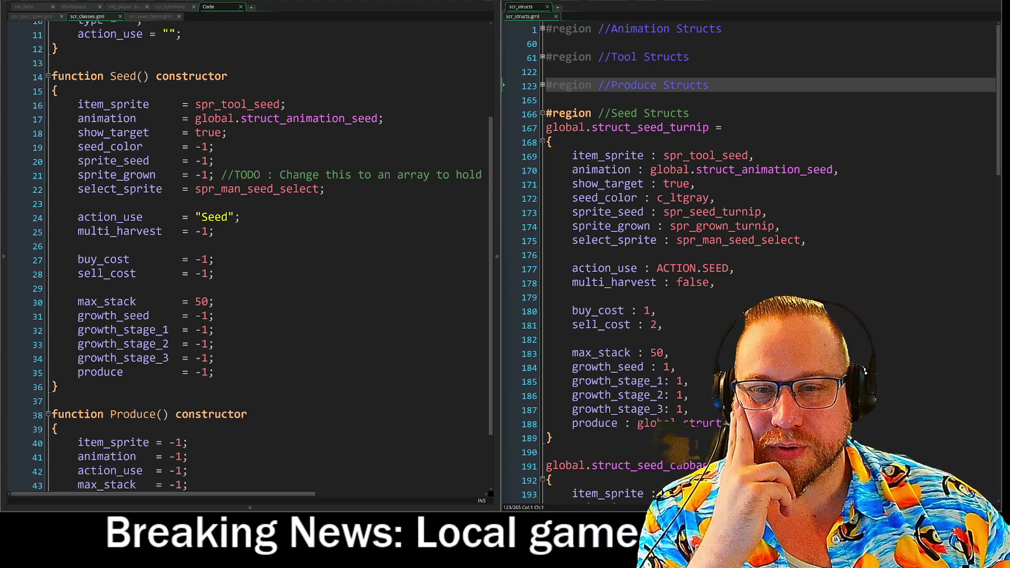
scroll(111, 170, up, 2)
scroll(111, 175, up, 2)
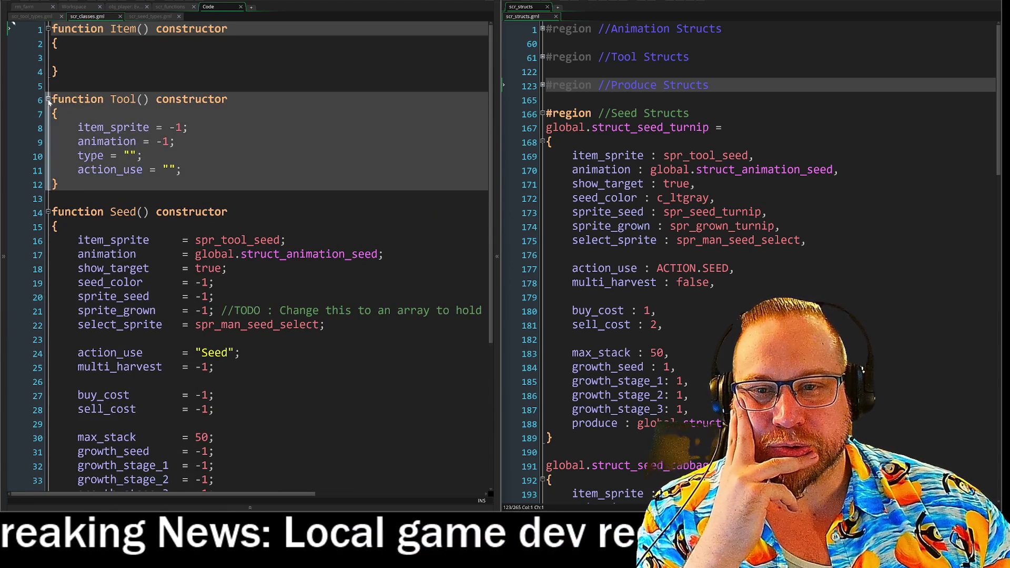
Fold the Tool and Seed constructors and switch to the rm_farm room editor
click(11, 99)
click(12, 127)
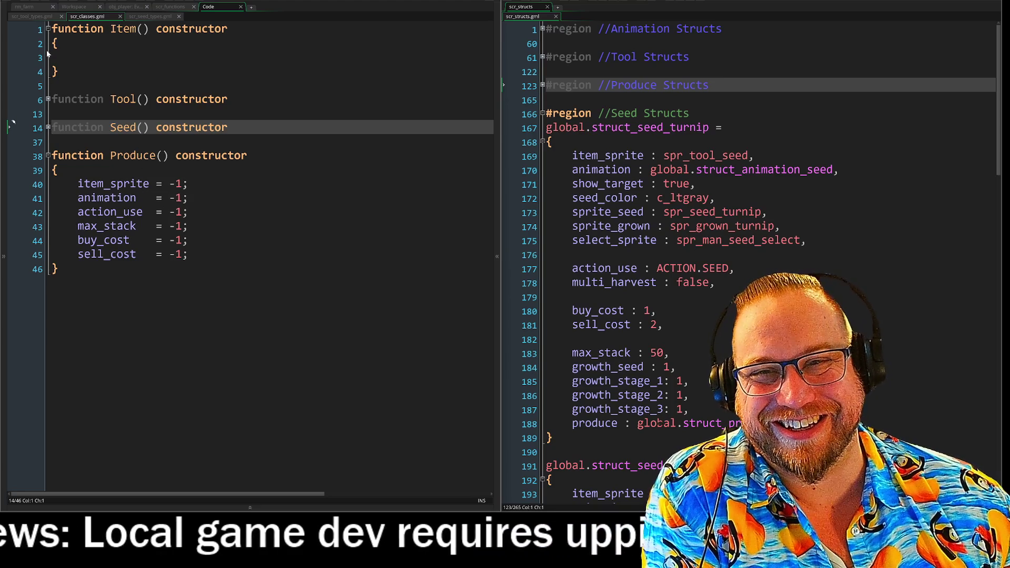
click(31, 6)
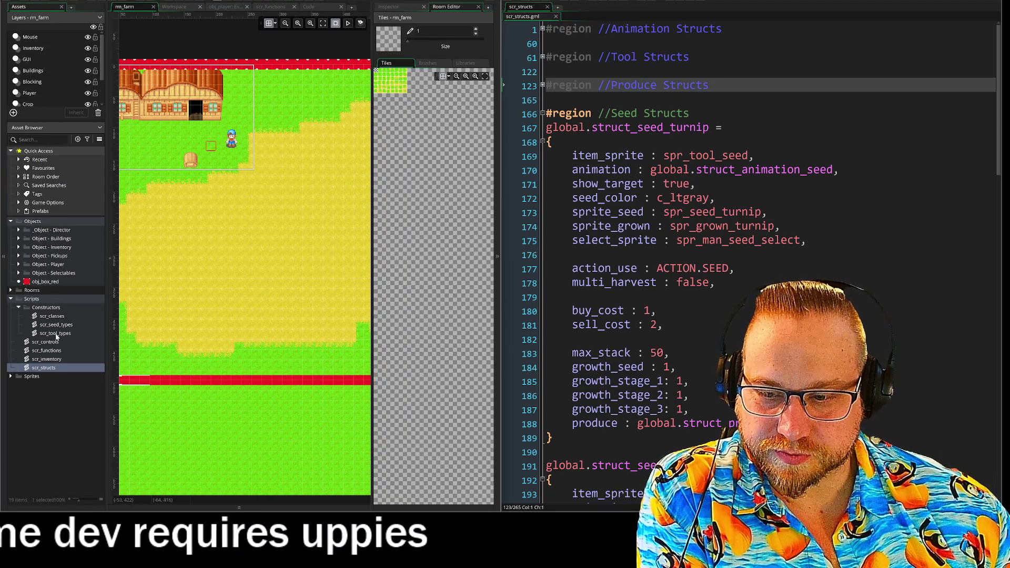
Create a new script named scr_produce_types under Constructors
right_click(51, 316)
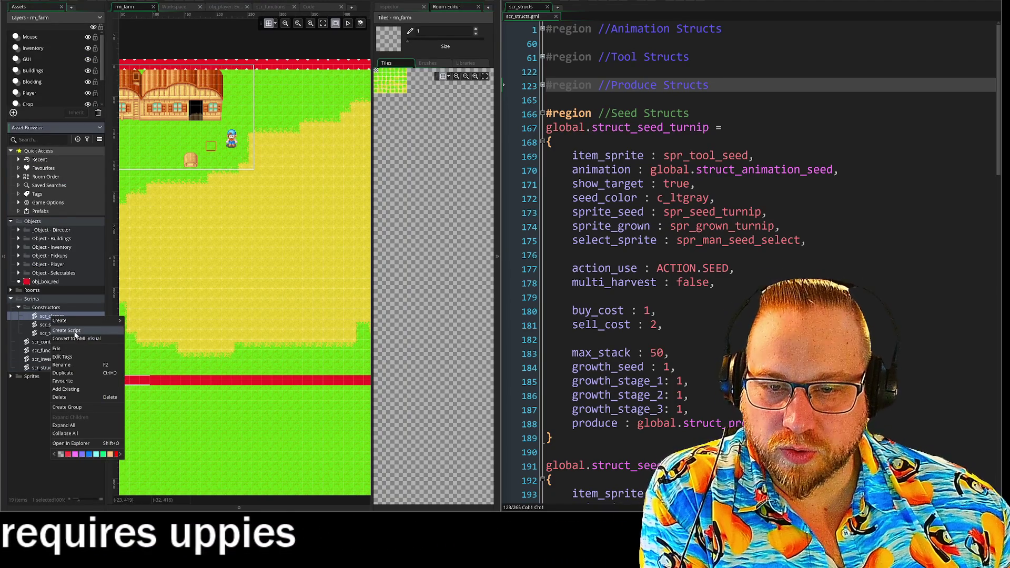
click(69, 330)
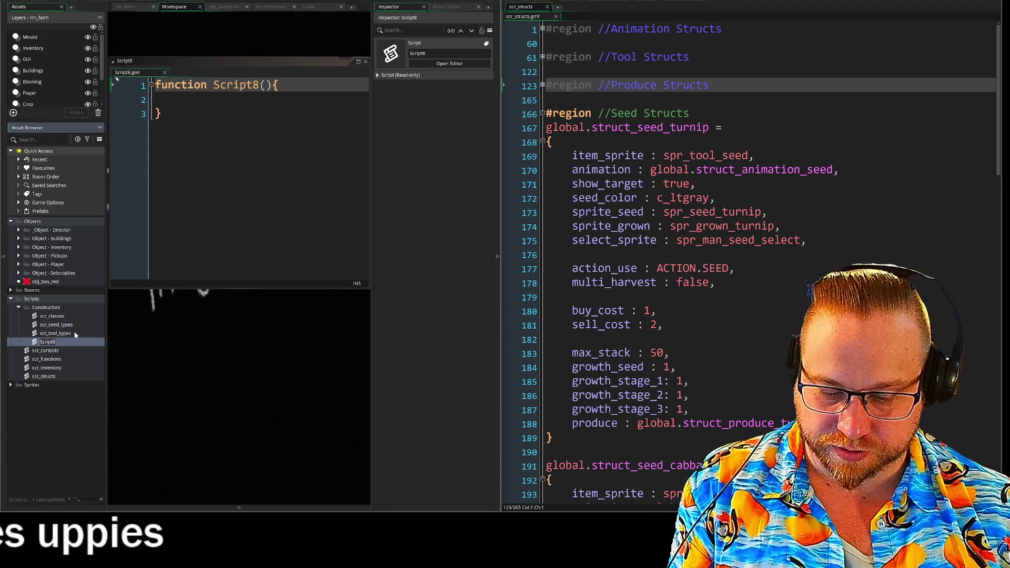
text(scr_)
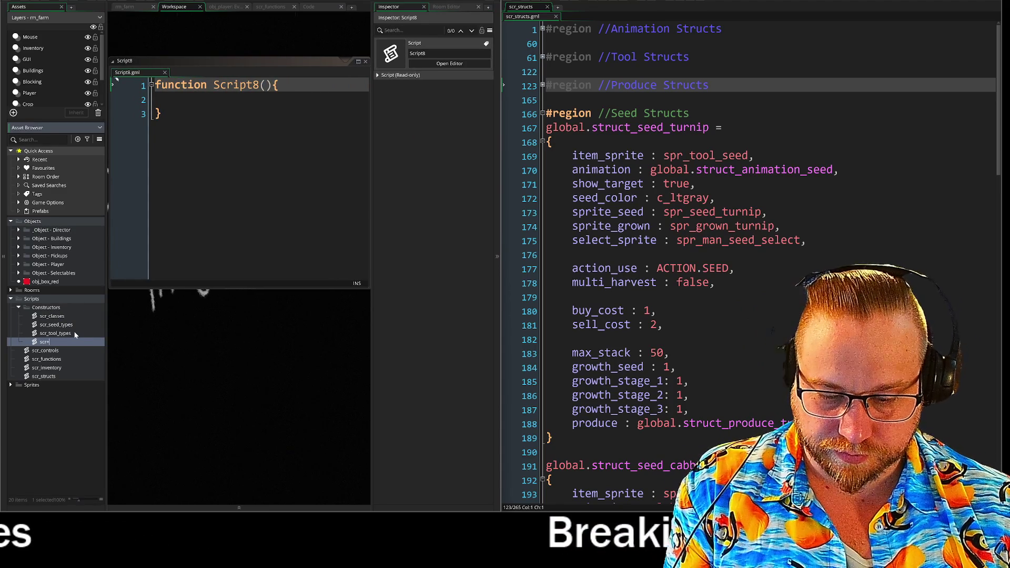
text(pro)
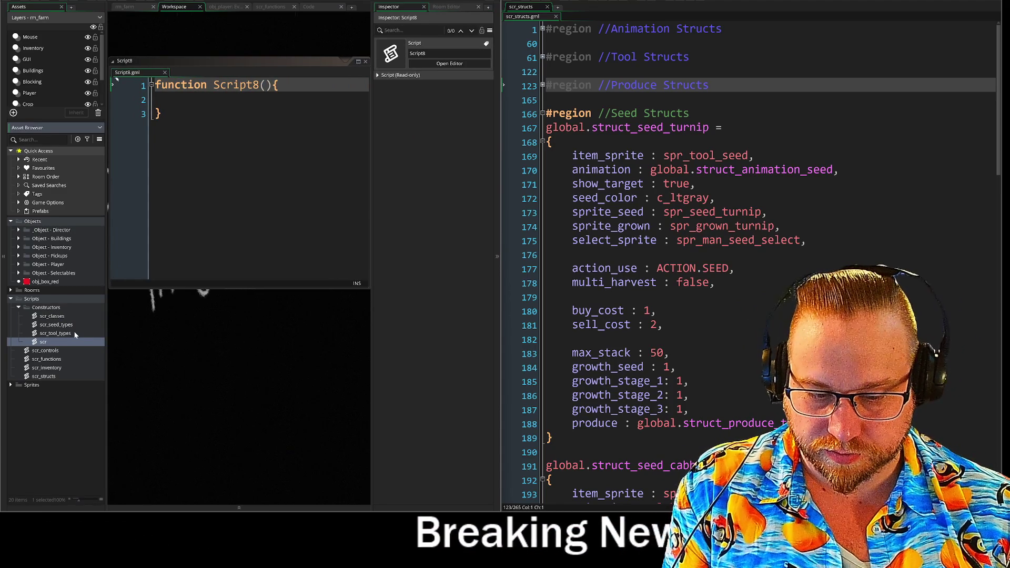
text(duce)
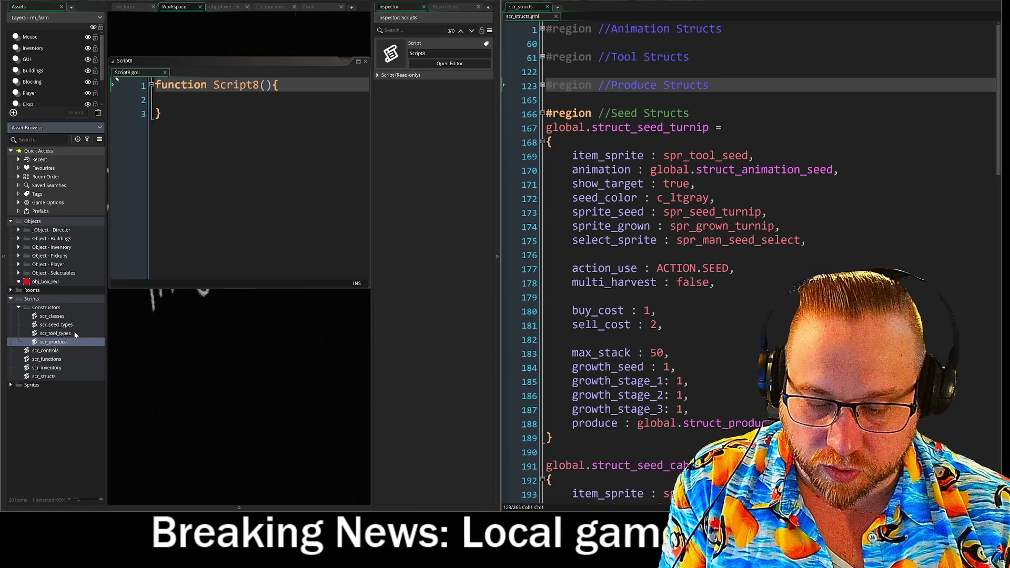
text(_types)
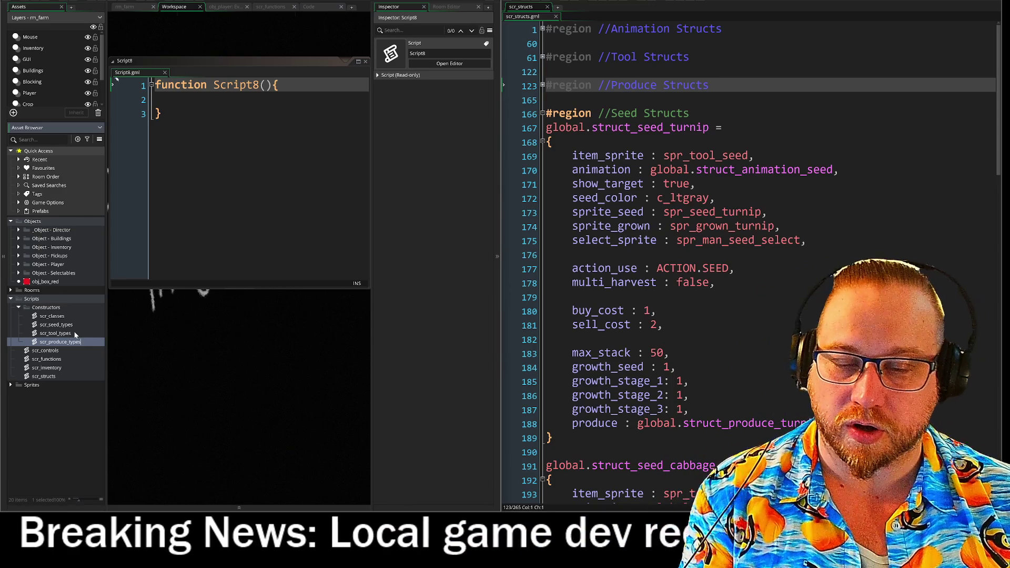
key(Return)
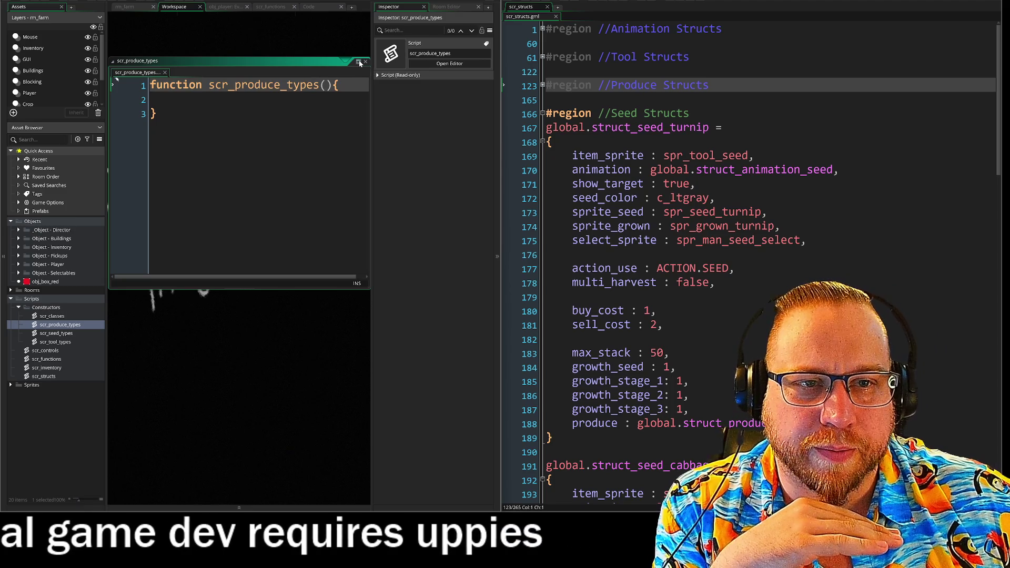
Dock the new script's code and collapse the Inspector and Asset Browser to widen it
click(360, 62)
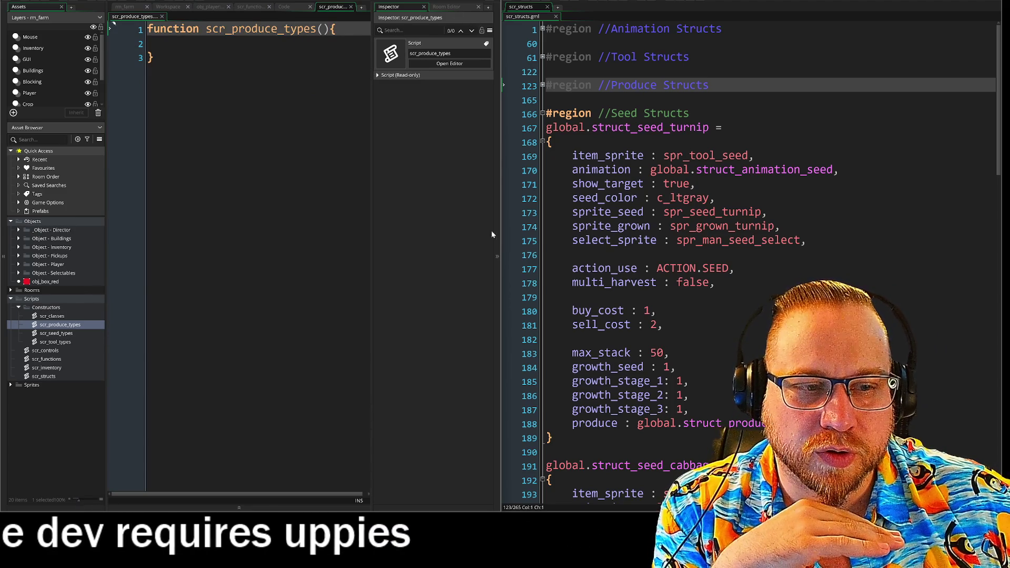
click(498, 256)
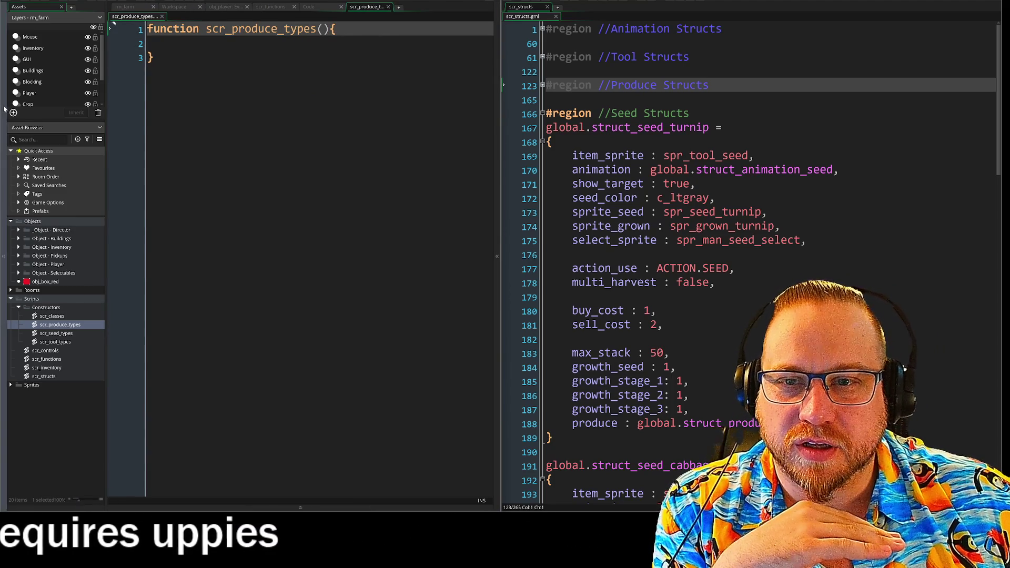
click(6, 111)
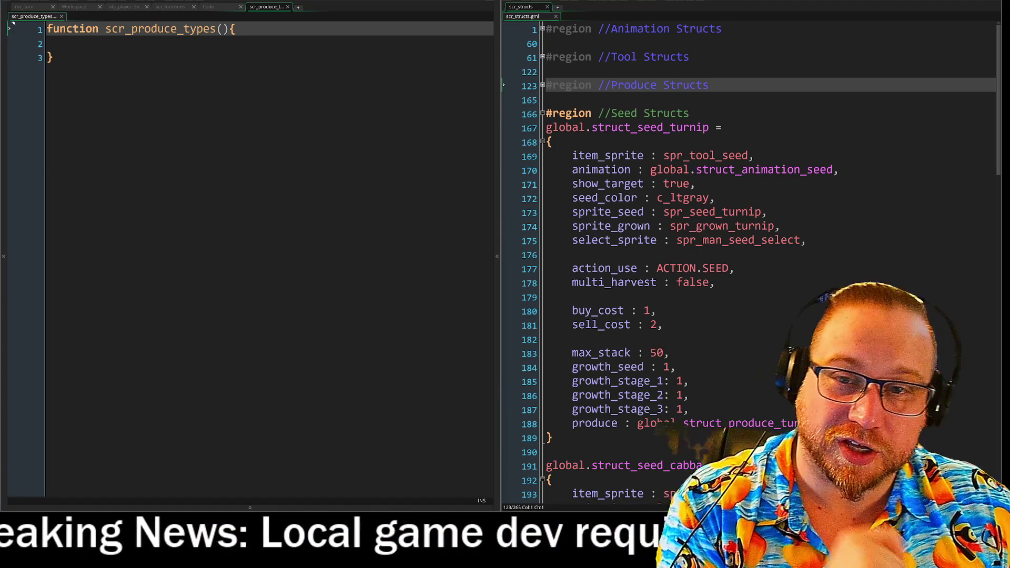
Clear the junk text on line 3, leaving only the closing brace and semicolon
key(Down)
key(Down)
text(;pk)
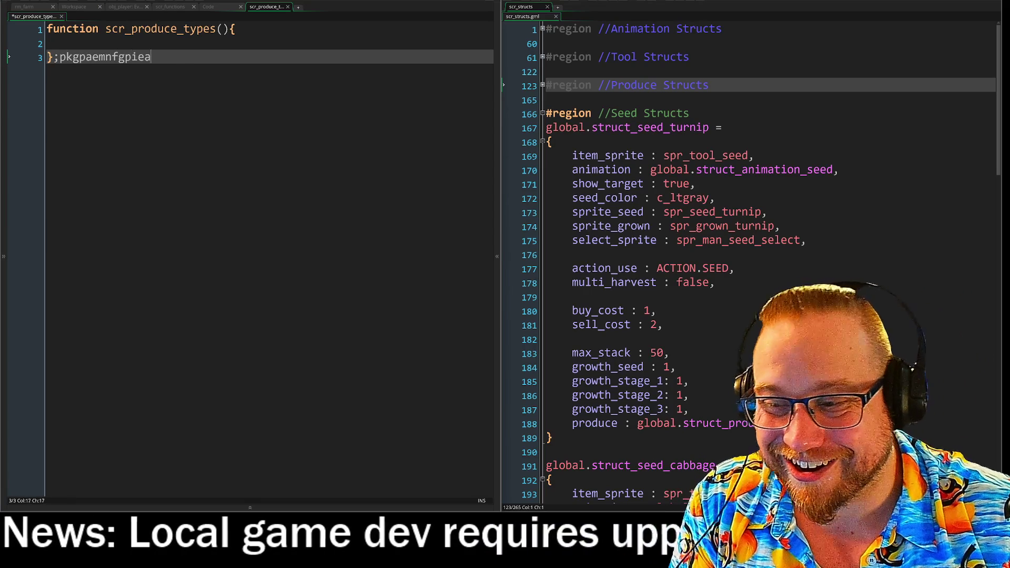
text(djagekngpdsajg;akjg)
text(ng'paiwerjg'lkweanrv'opisjglkjmng'pisjdgp)
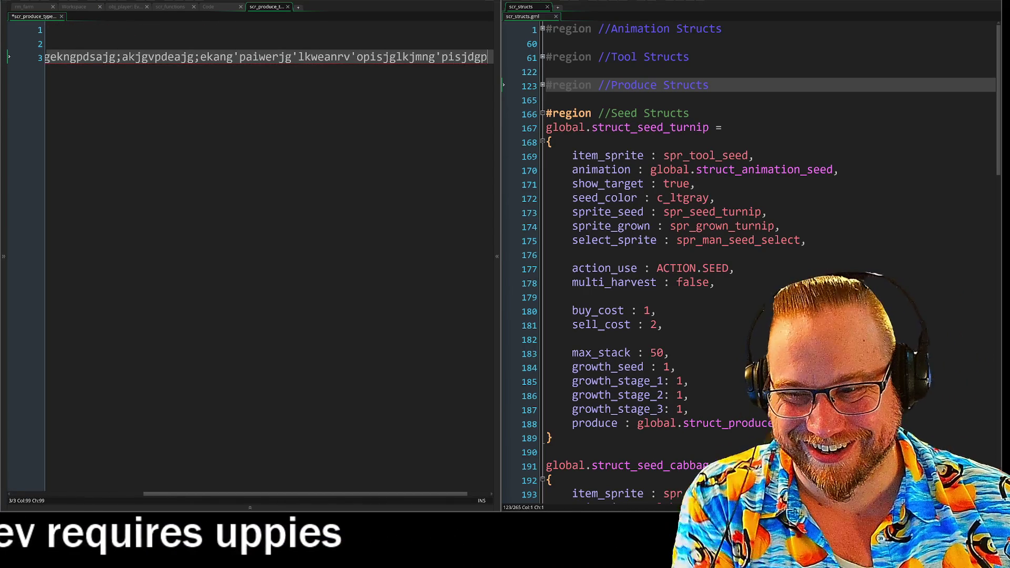
key(ctrl+a)
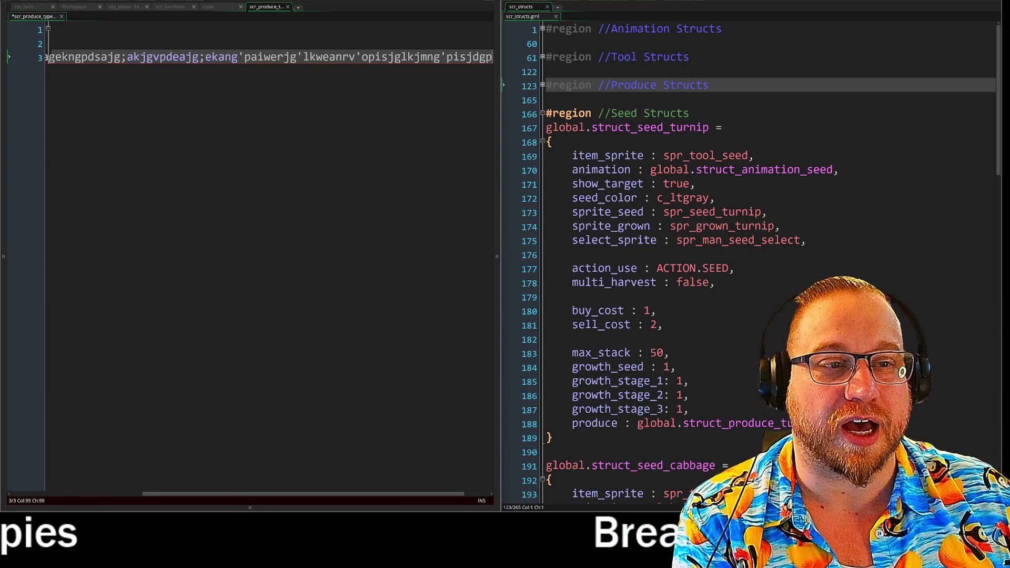
key(shift+Home)
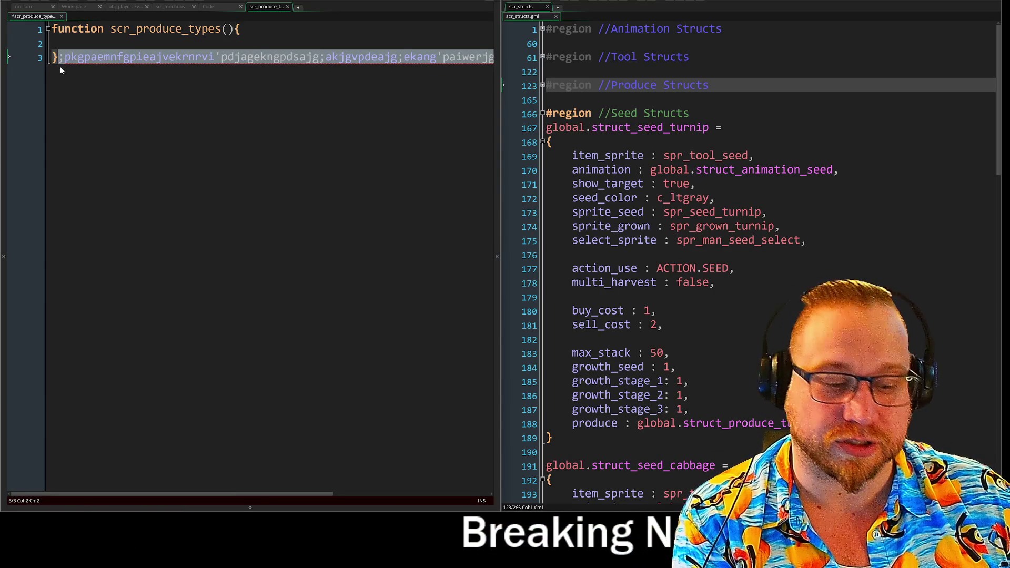
key(shift+Home)
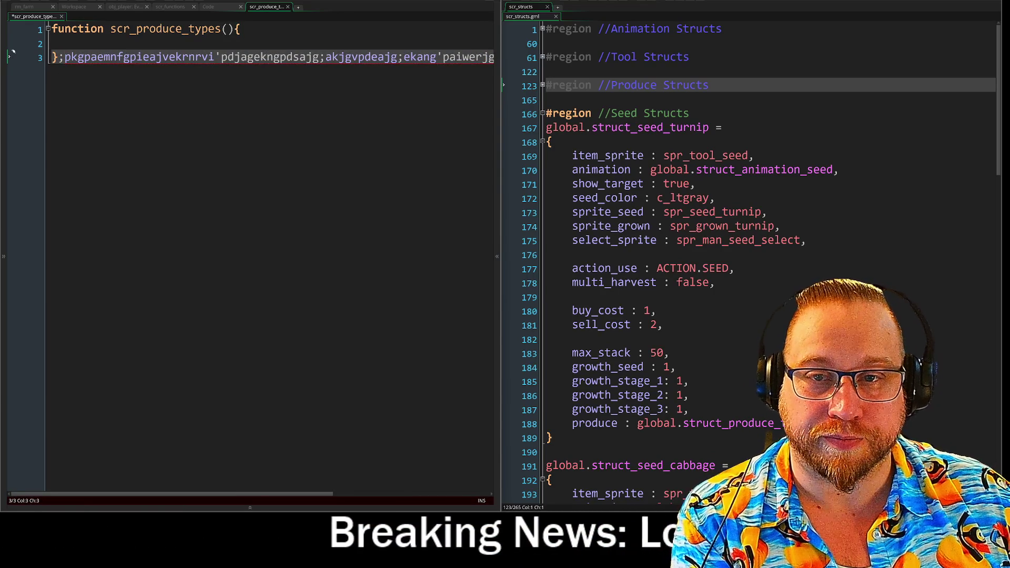
key(BackSpace)
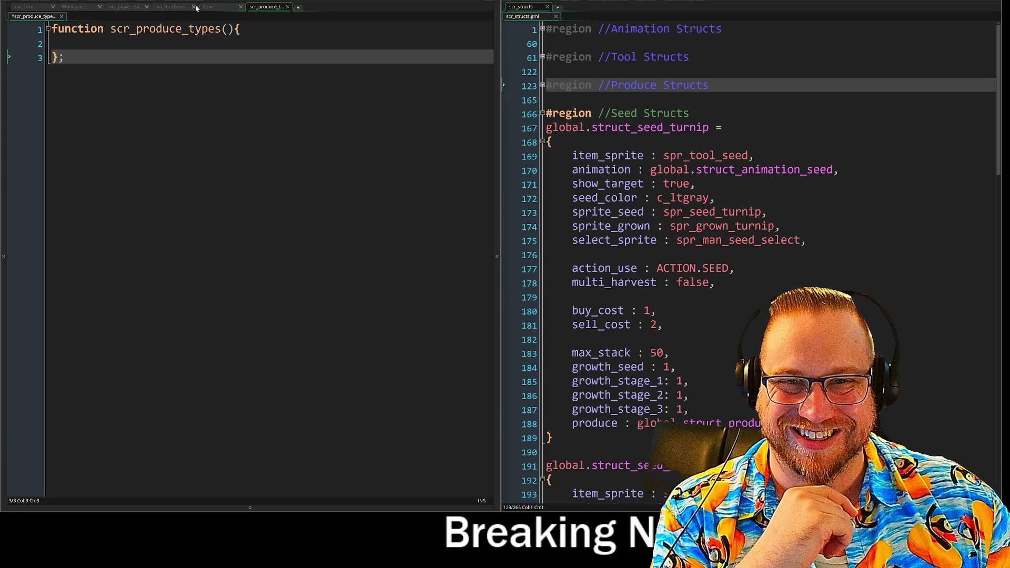
Move the scr_produce_types tab into the Code window's tab bar beside the other scripts
click(149, 7)
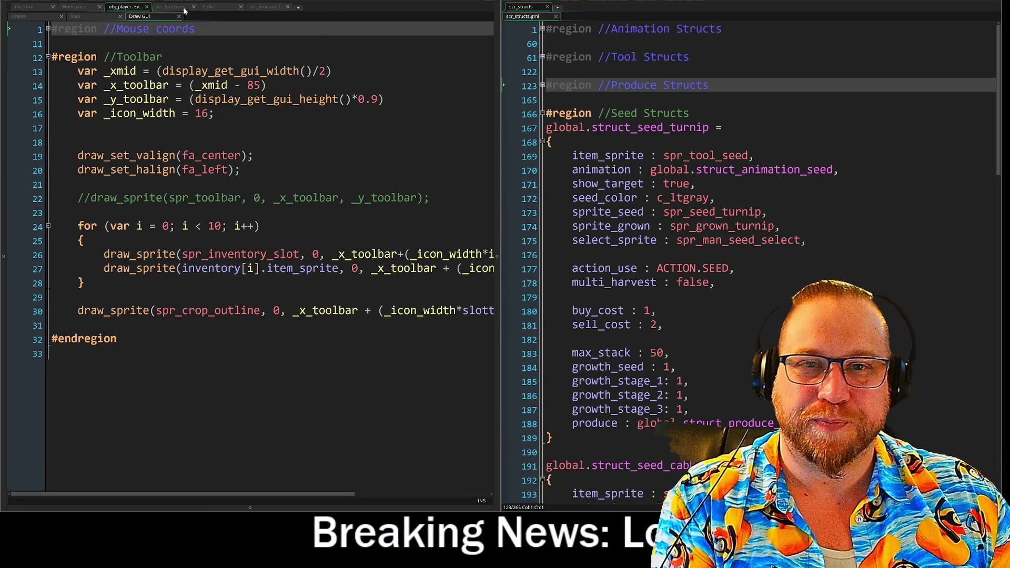
click(251, 8)
drag(228, 11, 235, 18)
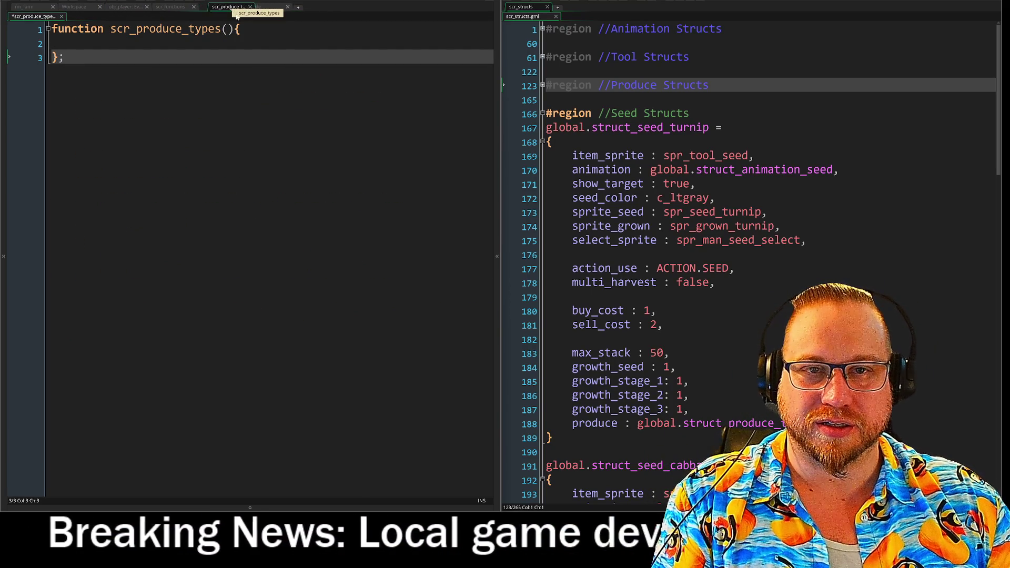
mouse_move(234, 17)
mouse_down()
mouse_move(83, 24)
mouse_move(209, 8)
mouse_up()
click(212, 16)
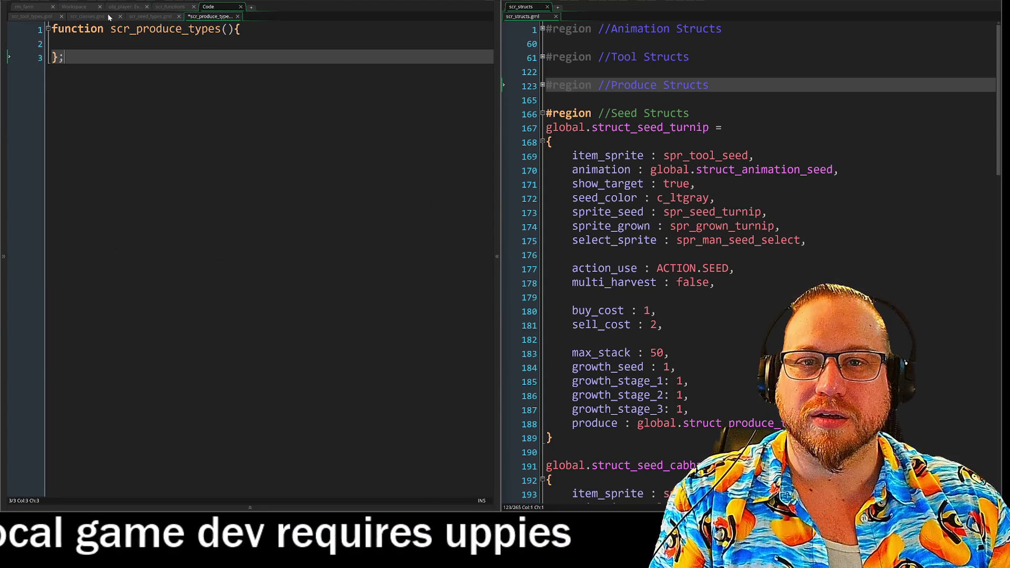
Copy all seed constructors from scr_seed_types and paste them over the scr_produce_types stub
click(150, 17)
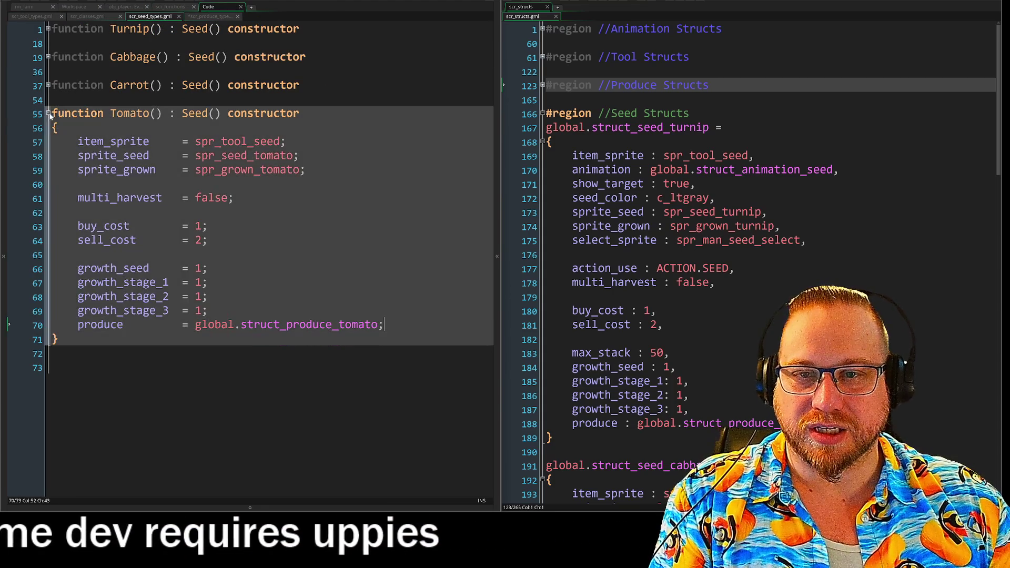
click(47, 113)
drag(13, 126, 4, 13)
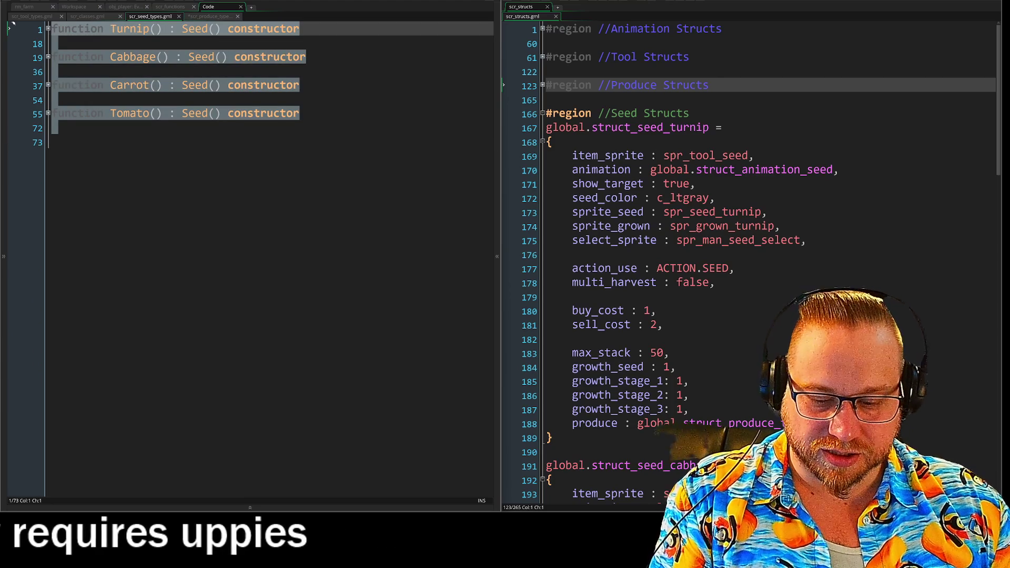
click(211, 17)
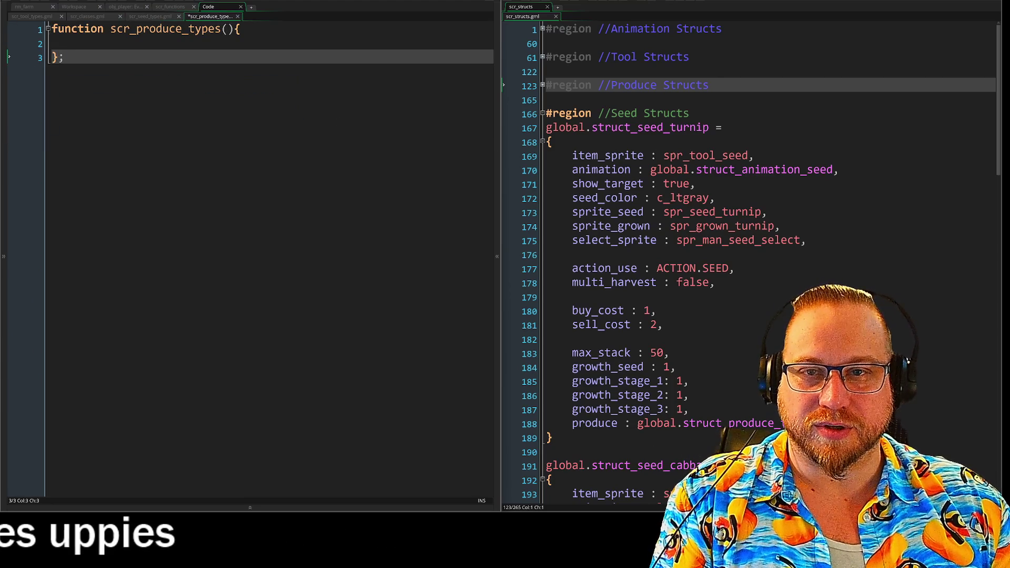
key(ctrl+a)
key(ctrl+v)
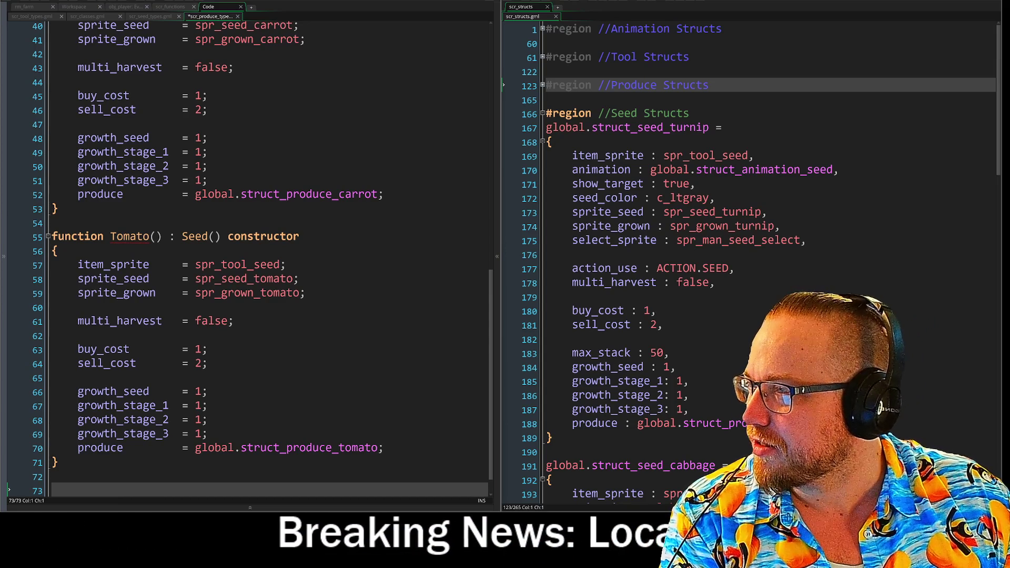
Briefly toggle the Obsidian goals note into view and hide it again
key(alt+Tab)
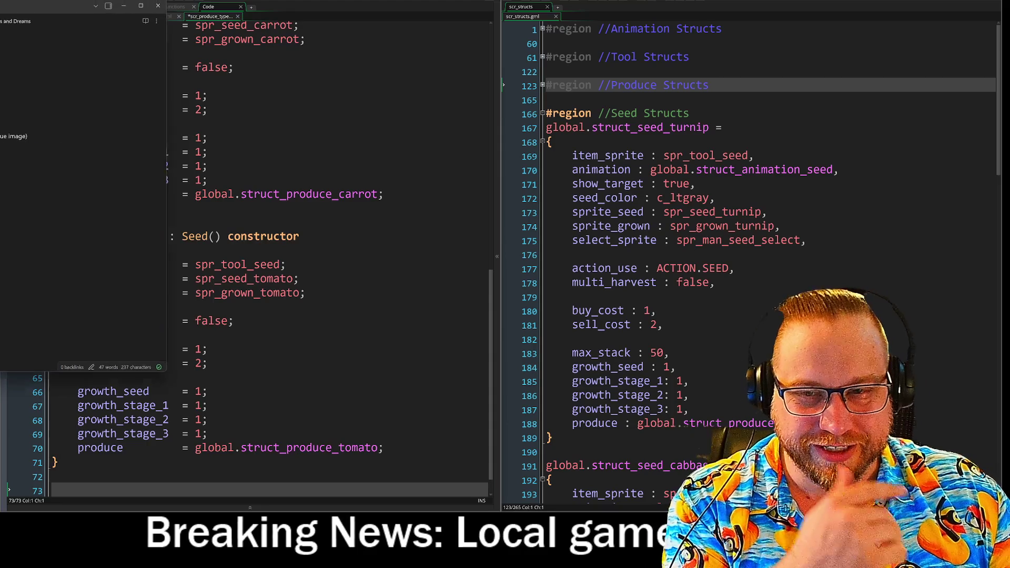
key(alt+Tab)
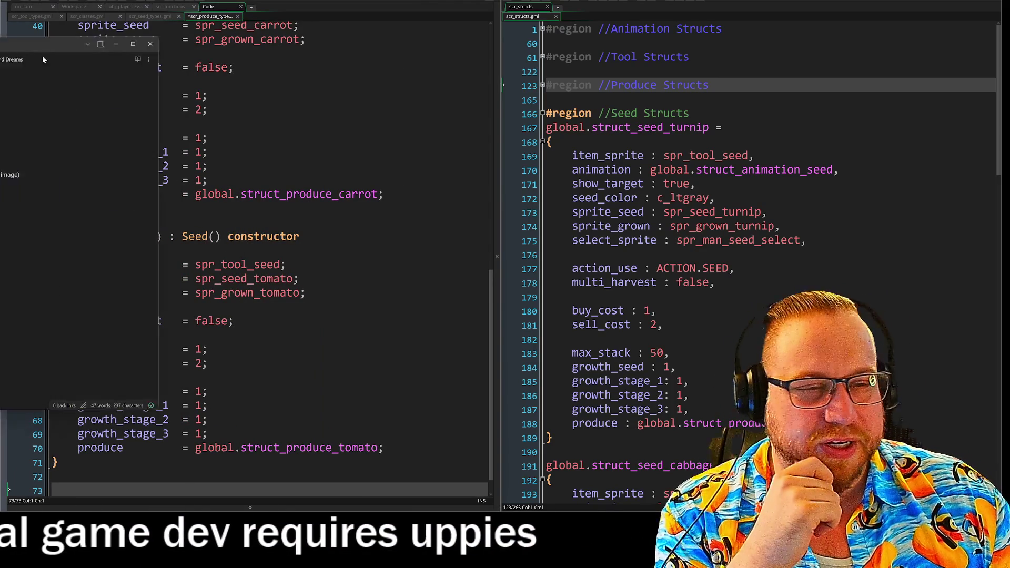
Bring up the goals note, move its window down and start editing the note title
key(alt+Tab)
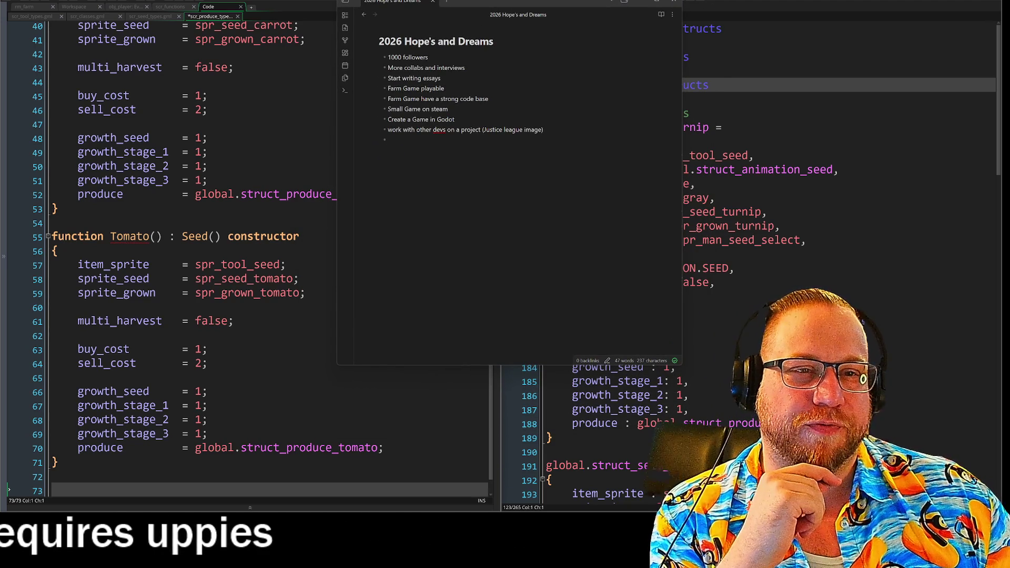
mouse_move(523, 7)
mouse_down()
mouse_move(529, 27)
mouse_move(560, 28)
mouse_up()
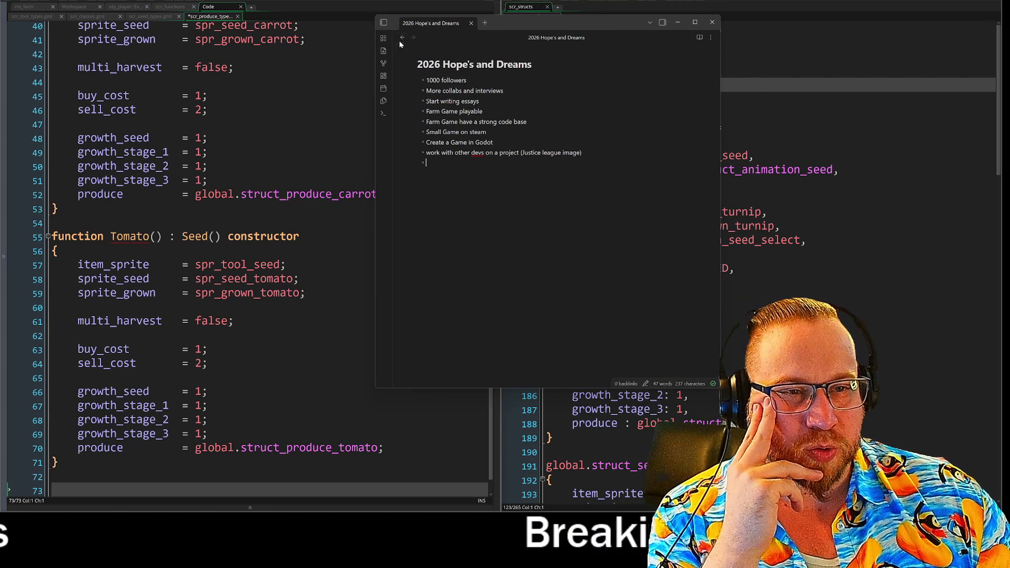
click(418, 64)
text(Wardstones)
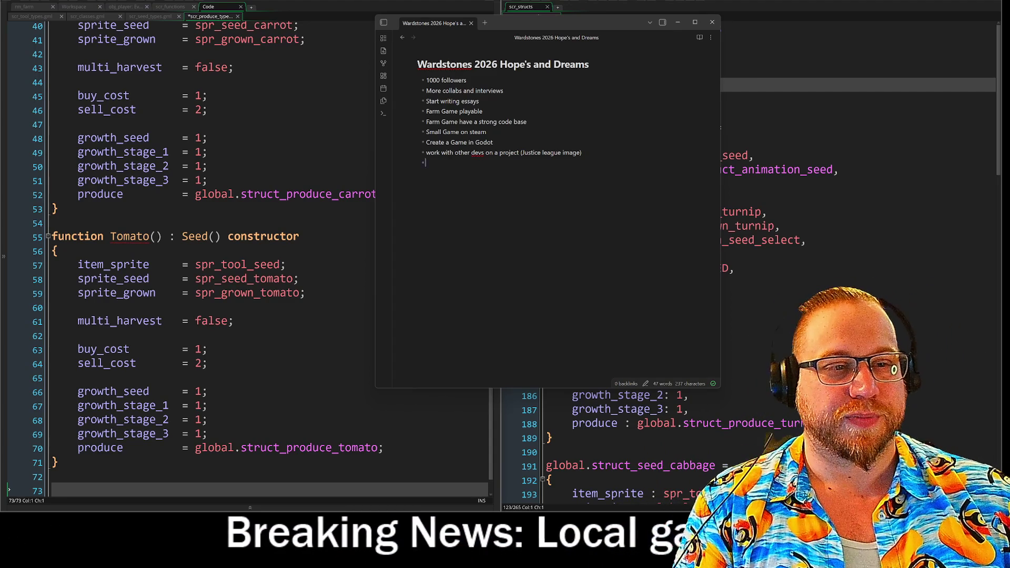
Delete the Justice league image remark from the last goal
key(ctrl+shift+Left)
key(ctrl+shift+Left)
key(ctrl+shift+Left)
key(BackSpace)
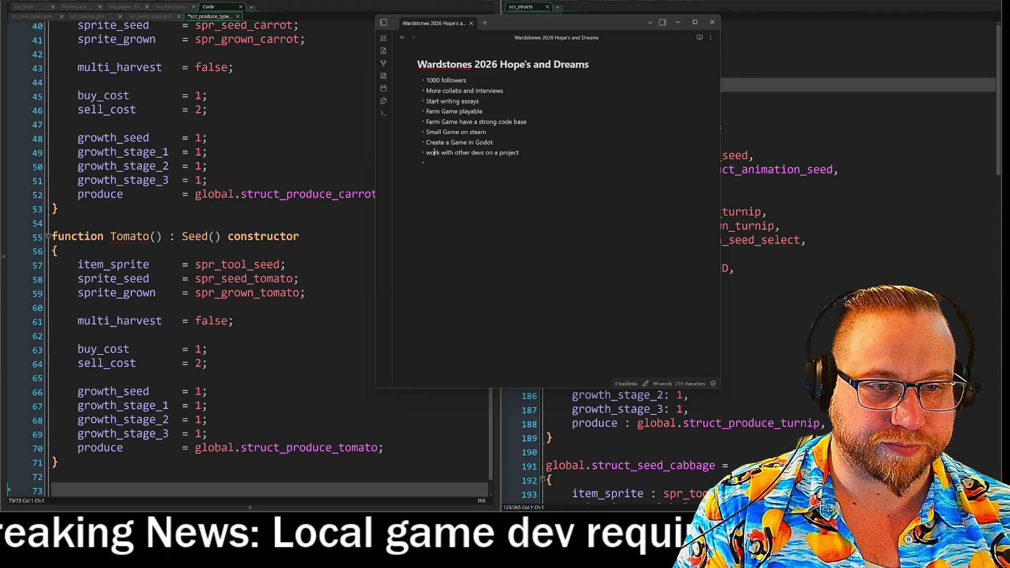
Capitalise Work in the 'work with other devs' goal
key(Home)
key(Delete)
text(W)
key(Down)
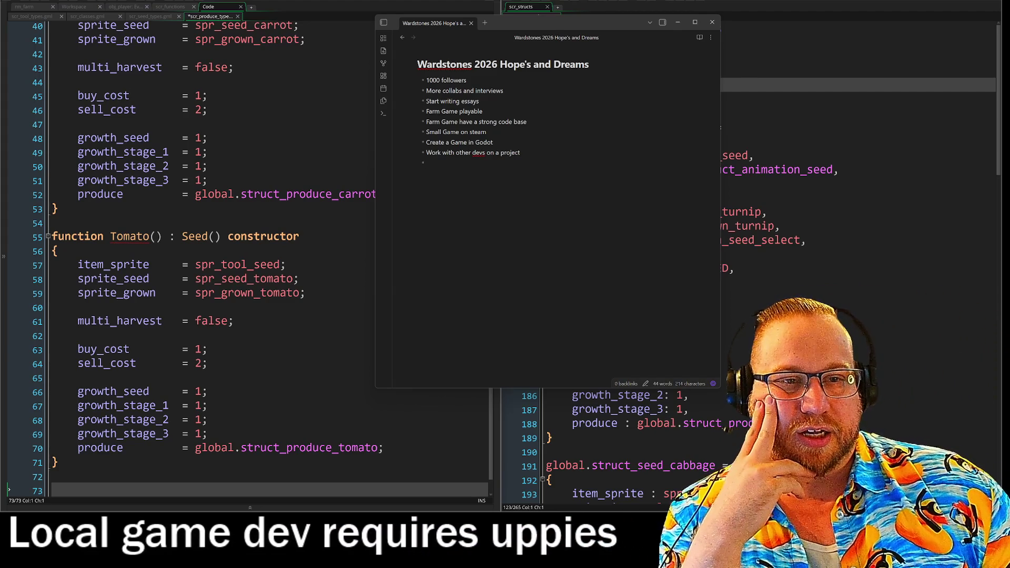
Indent 'Farm Game have a strong code base' under Farm Game playable and resume editing after 1000 followers
key(Up)
key(Up)
key(Up)
key(Tab)
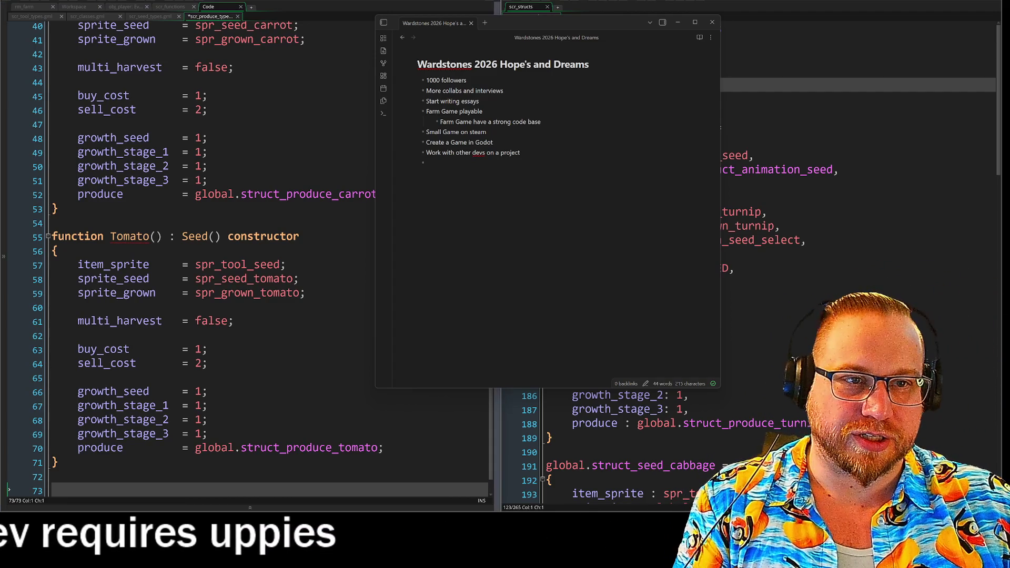
click(466, 80)
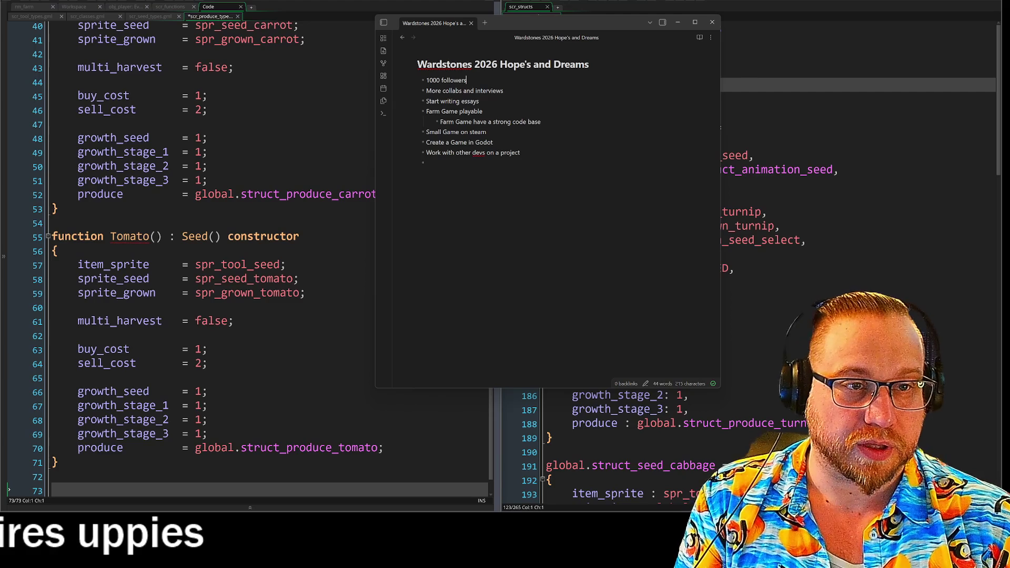
text((723 )
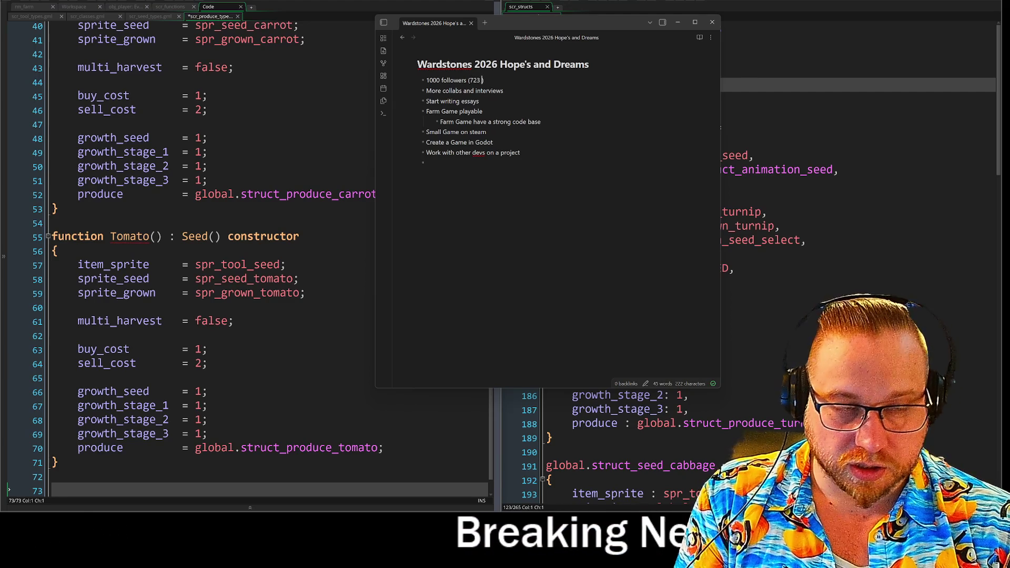
text(at time o)
Trim the followers remark so the goal reads 1000 followers (Currently 723)
key(BackSpace)
key(BackSpace)
key(BackSpace)
key(BackSpace)
key(BackSpace)
key(BackSpace)
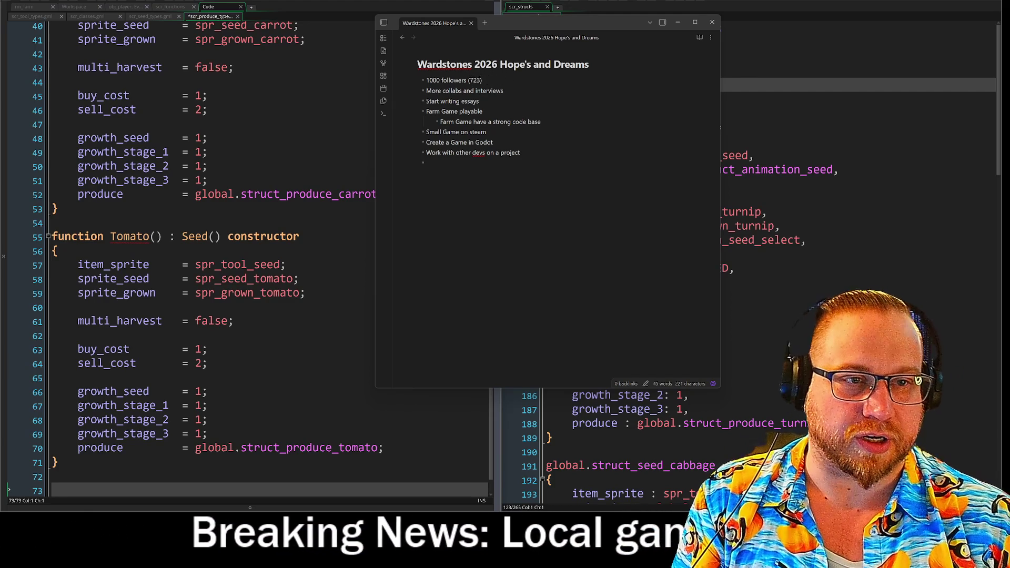
text(Currently)
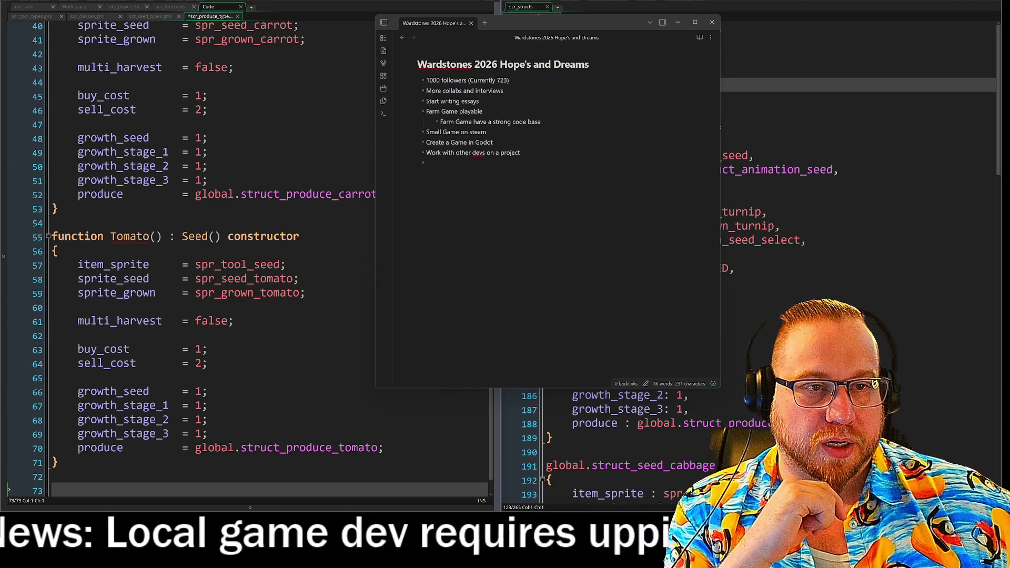
drag(426, 79, 466, 79)
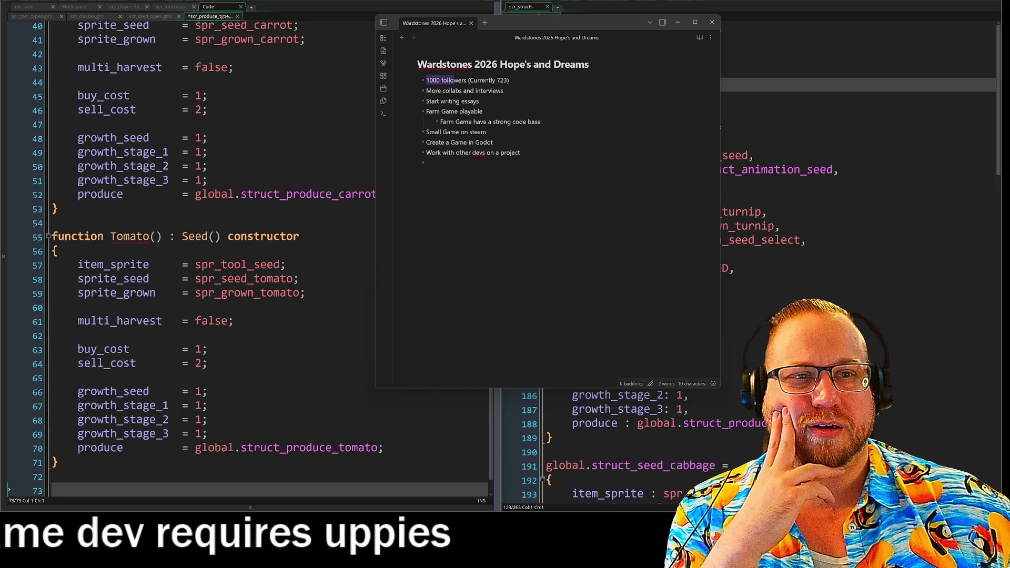
click(426, 162)
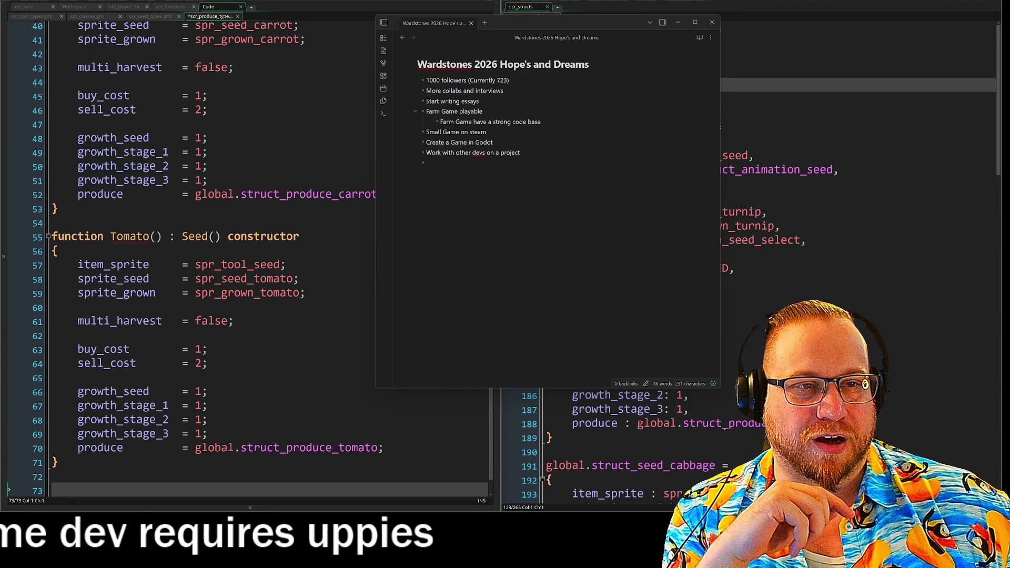
Add an empty indented bullet beneath More collabs and interviews
click(479, 101)
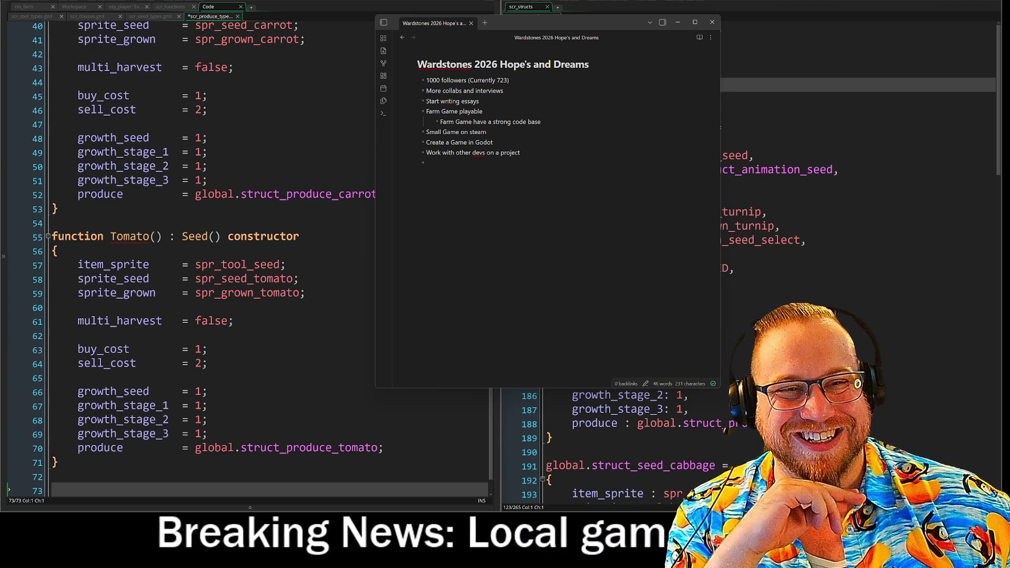
drag(426, 91, 449, 90)
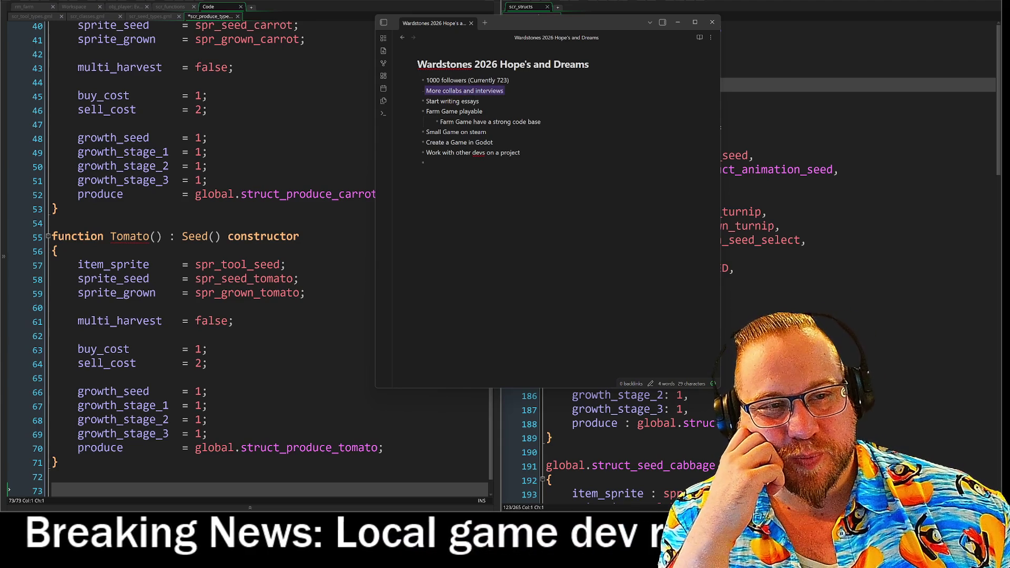
key(Right)
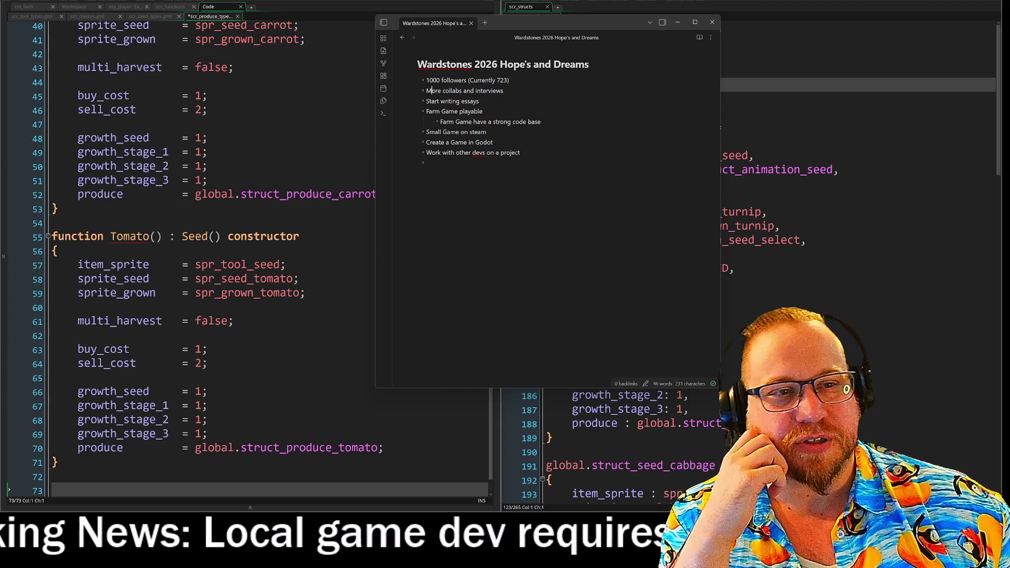
key(End)
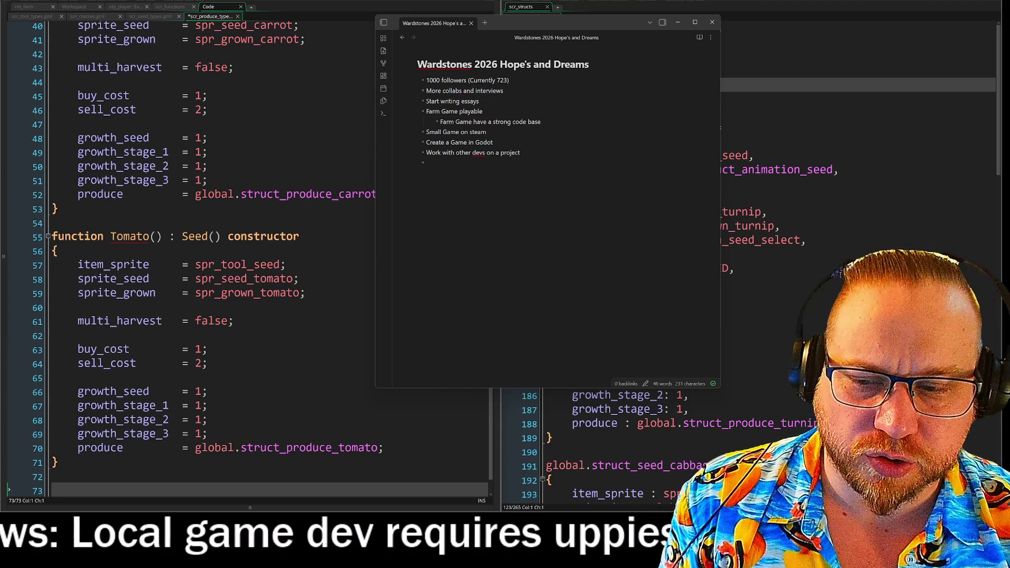
key(Return)
key(Tab)
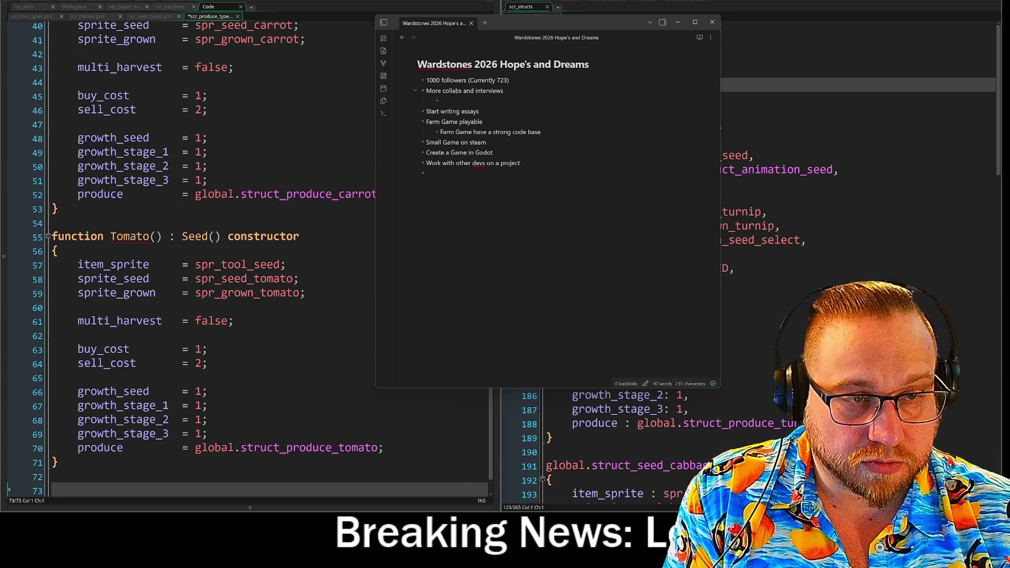
text(d)
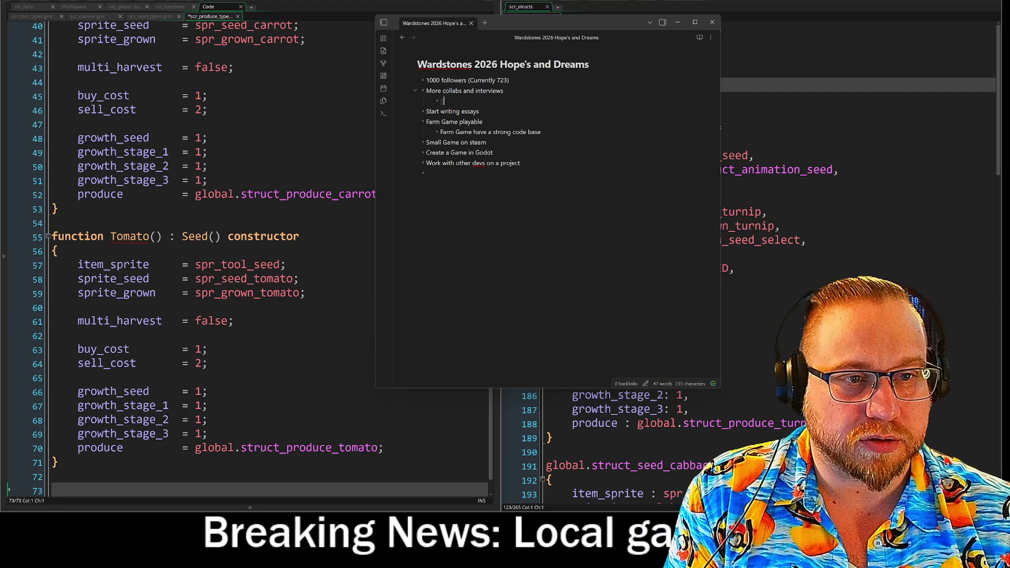
text([ ] )
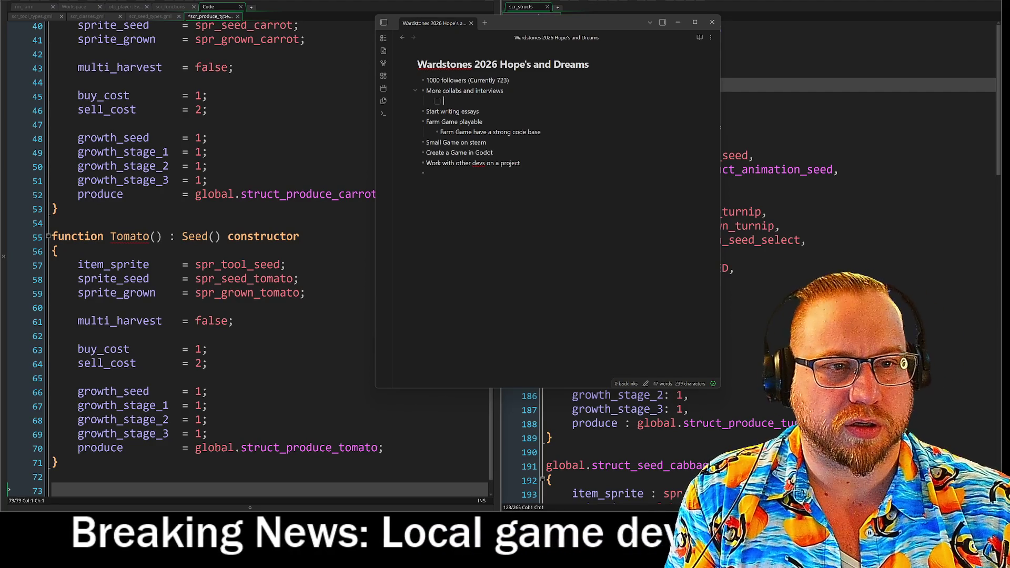
text(FUN)
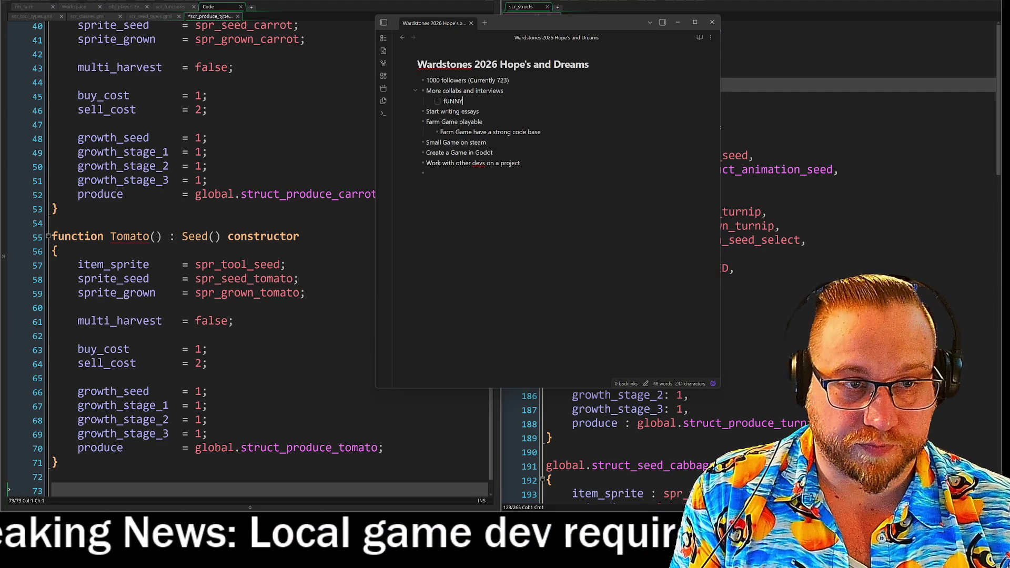
Fix the FunnyBoys collab item and tick it as done
key(BackSpace)
key(BackSpace)
key(BackSpace)
text(FunnyBoys)
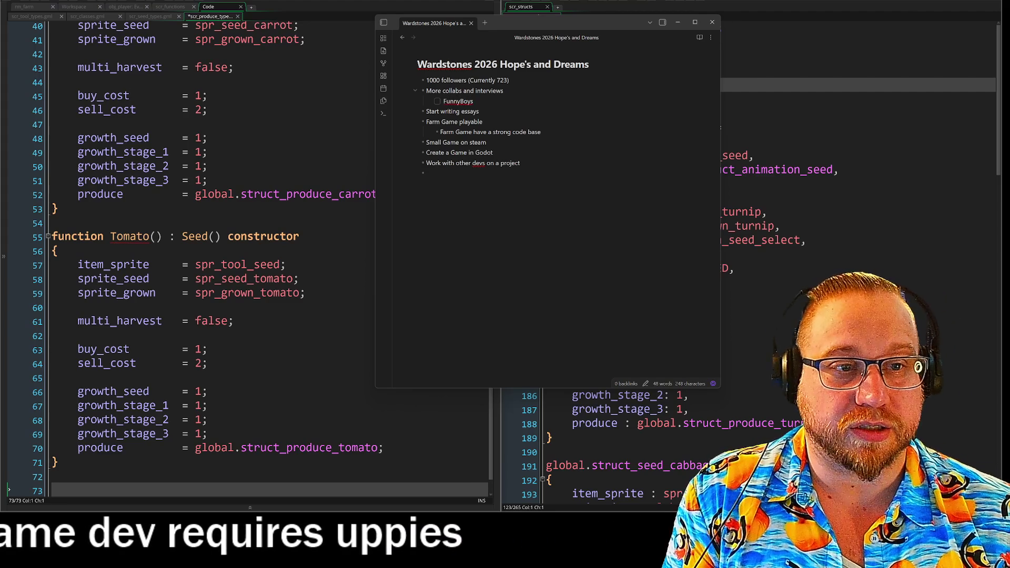
key(Return)
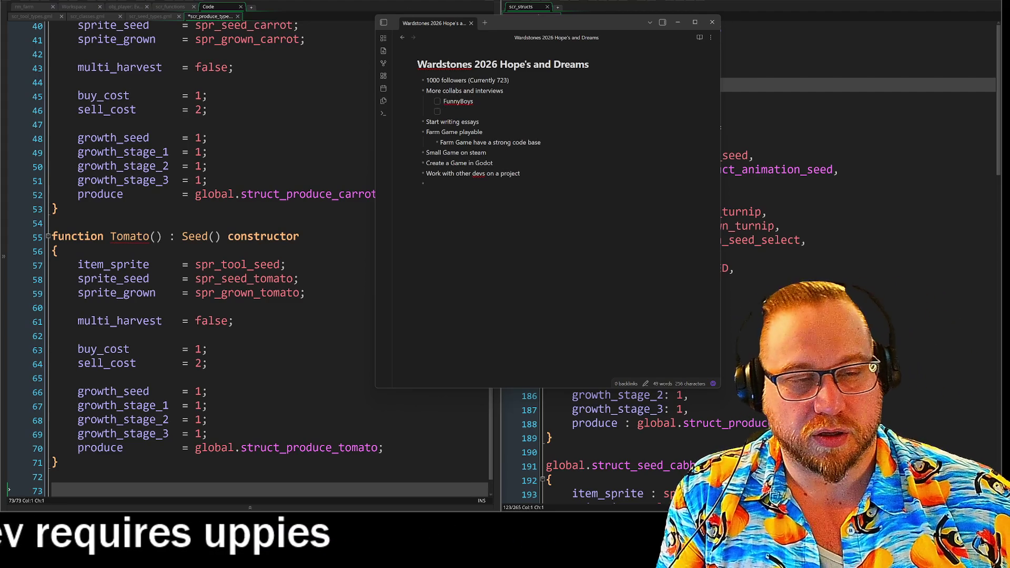
click(437, 102)
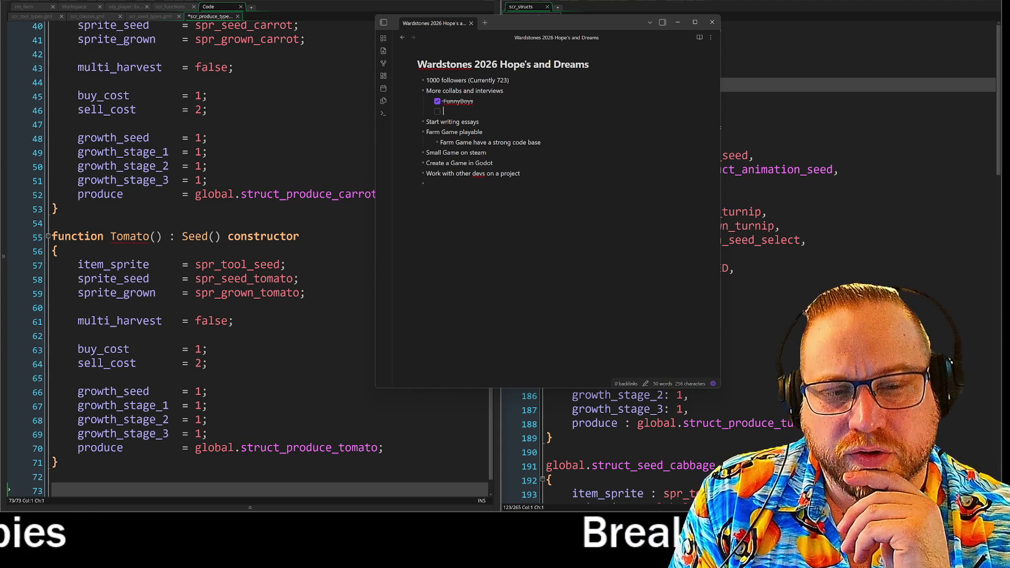
text(Ninj)
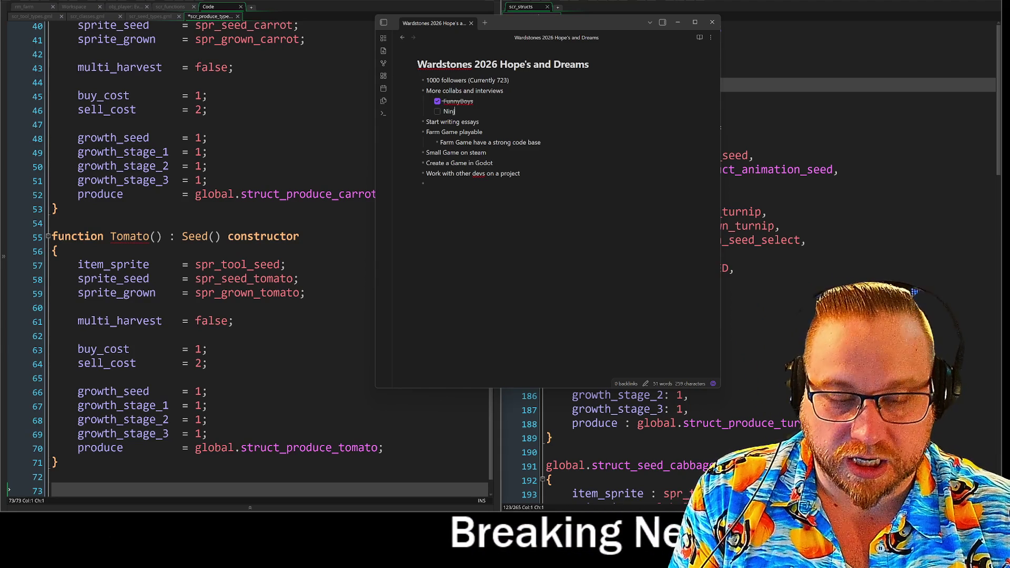
text(aGato465)
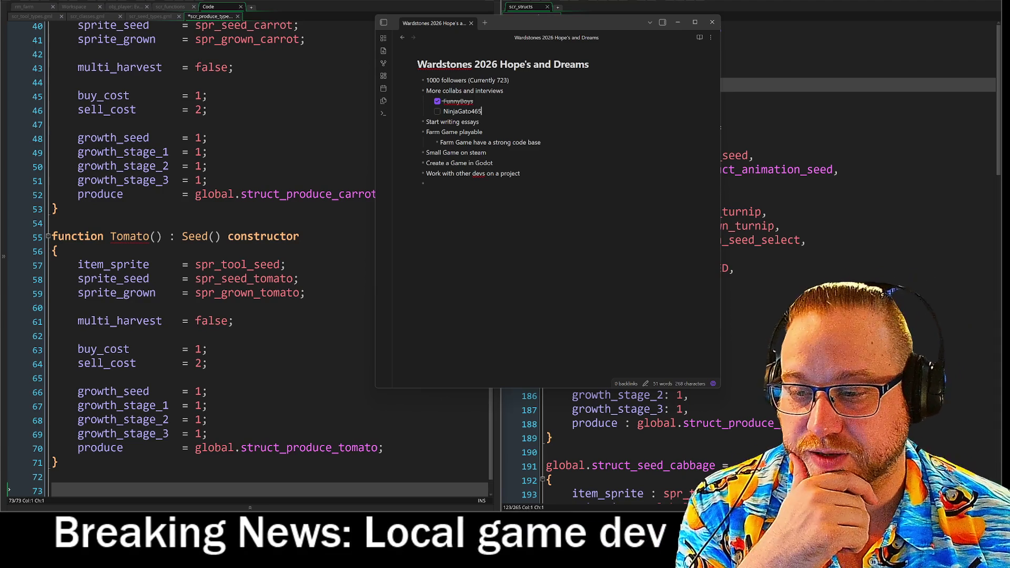
Start a new checklist item below NinjaGato465 and move the note window out of view
key(Return)
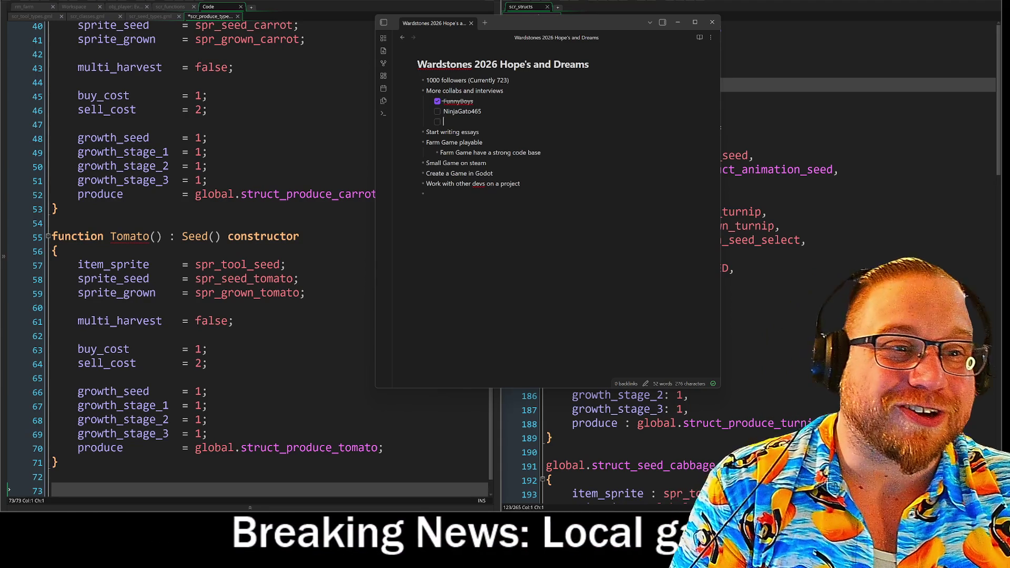
mouse_move(556, 22)
mouse_down()
mouse_move(430, 73)
mouse_move(0, 72)
mouse_up()
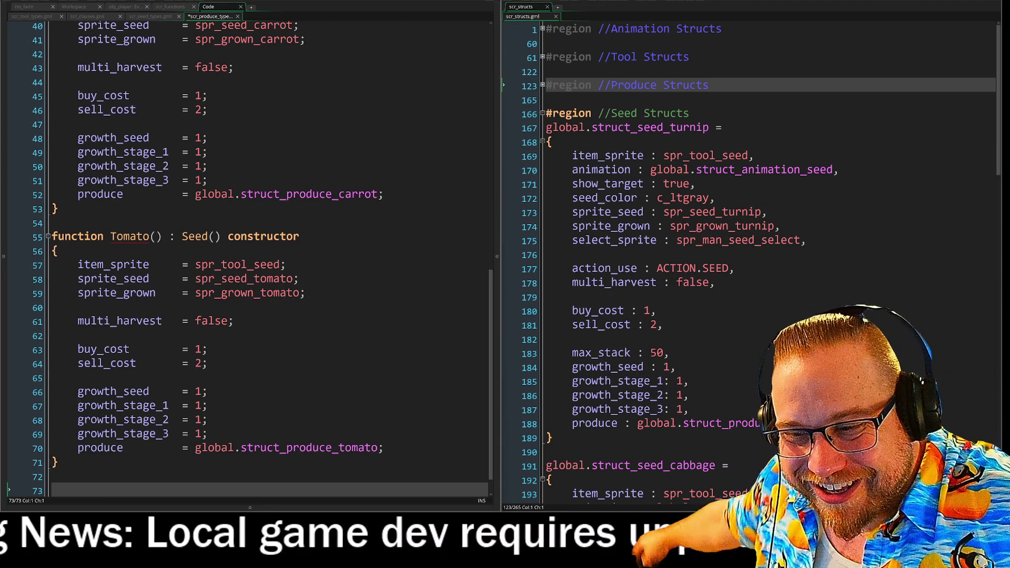
Drag the goals note window back over the middle of the GameMaker code panes
drag(0, 45, 428, 43)
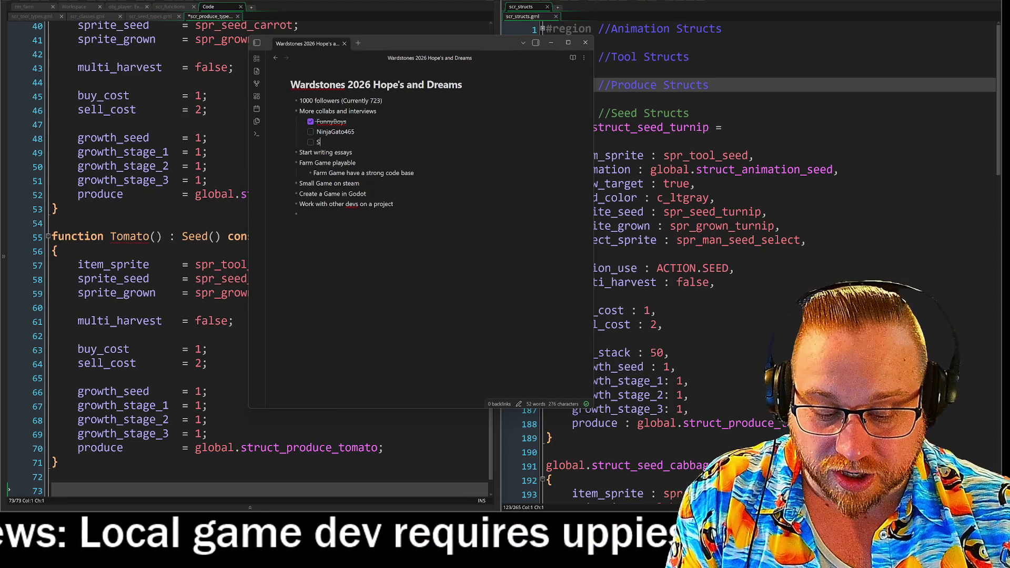
text(SmalBlock)
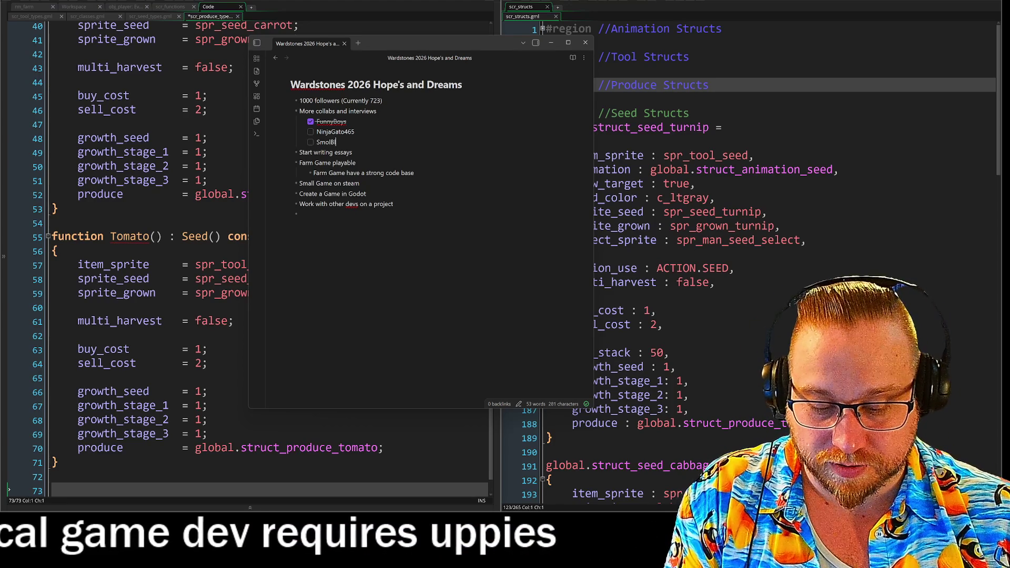
text(Boi)
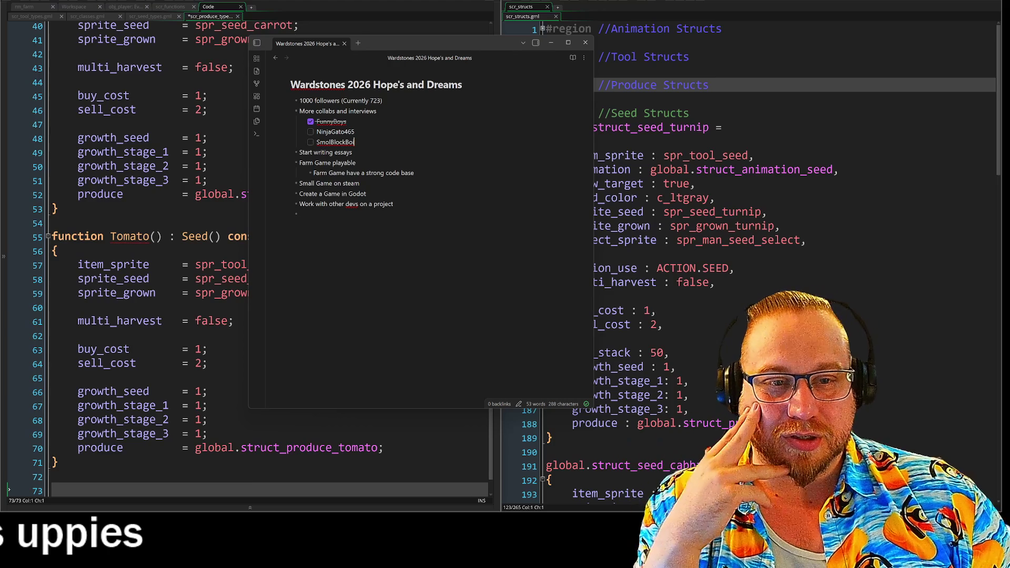
Add SmolBlockBoi as a collab checklist item and start the next one for FannySlam
key(Return)
text(Fanny)
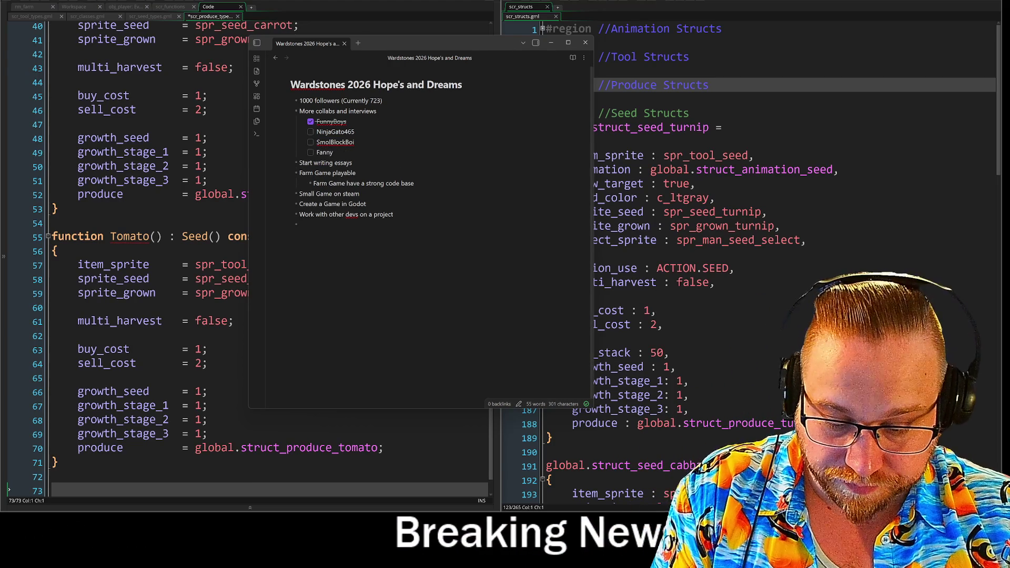
text(Slam)
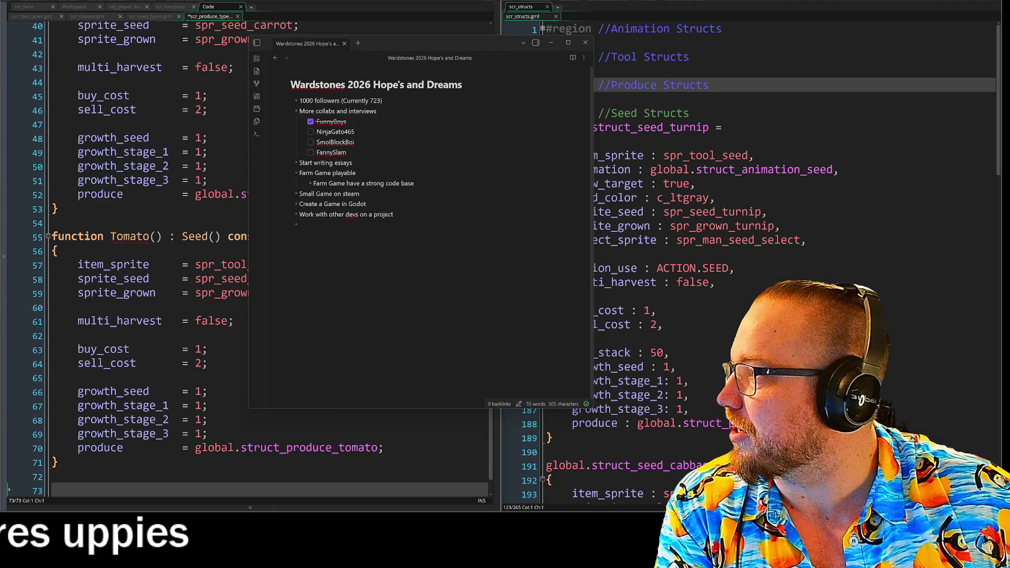
Bring the Twitch window forward, move it top-left, enlarge it and close the recent video panel
key(alt+Tab)
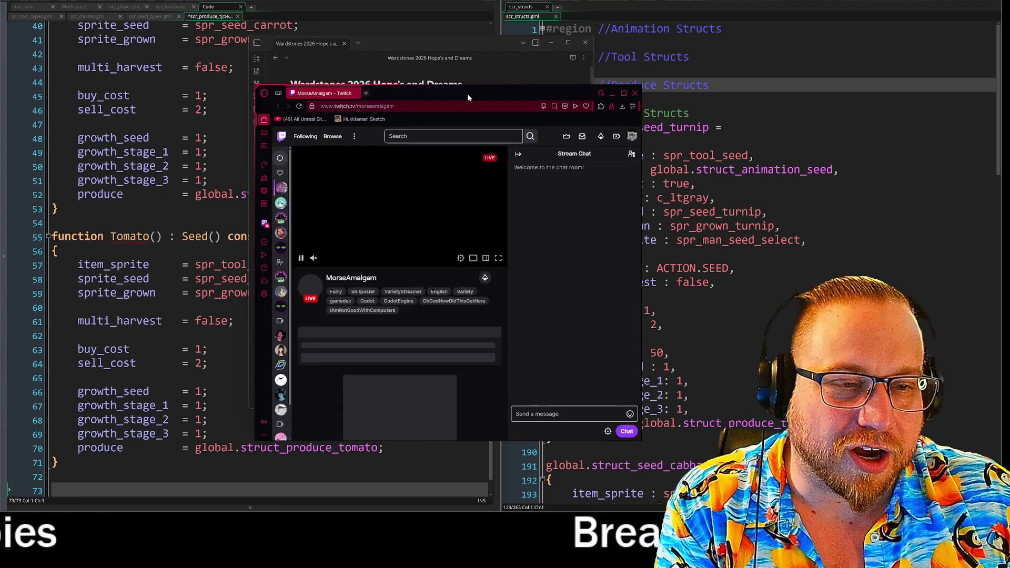
drag(469, 99, 271, 6)
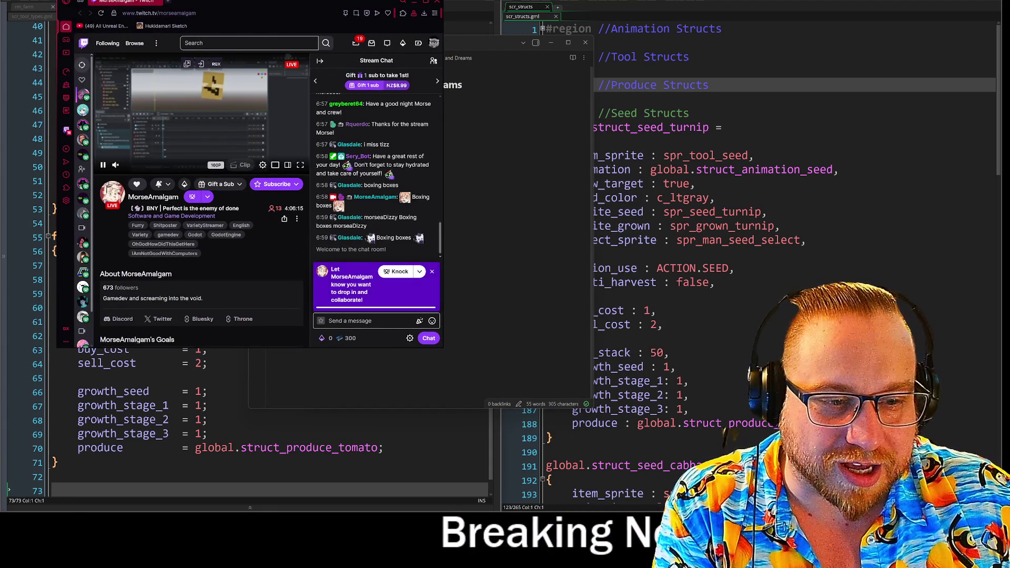
key(super+Up)
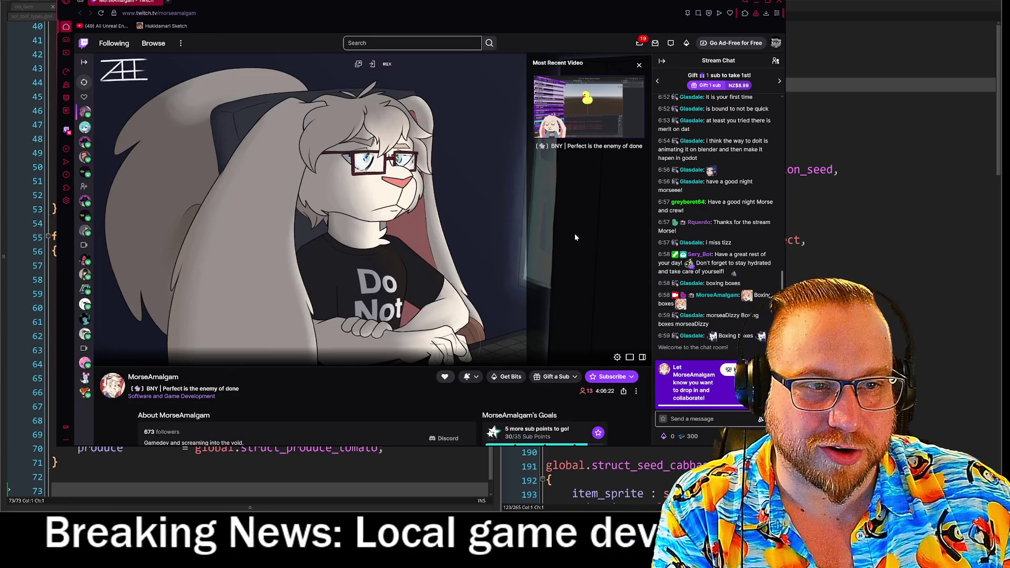
click(639, 65)
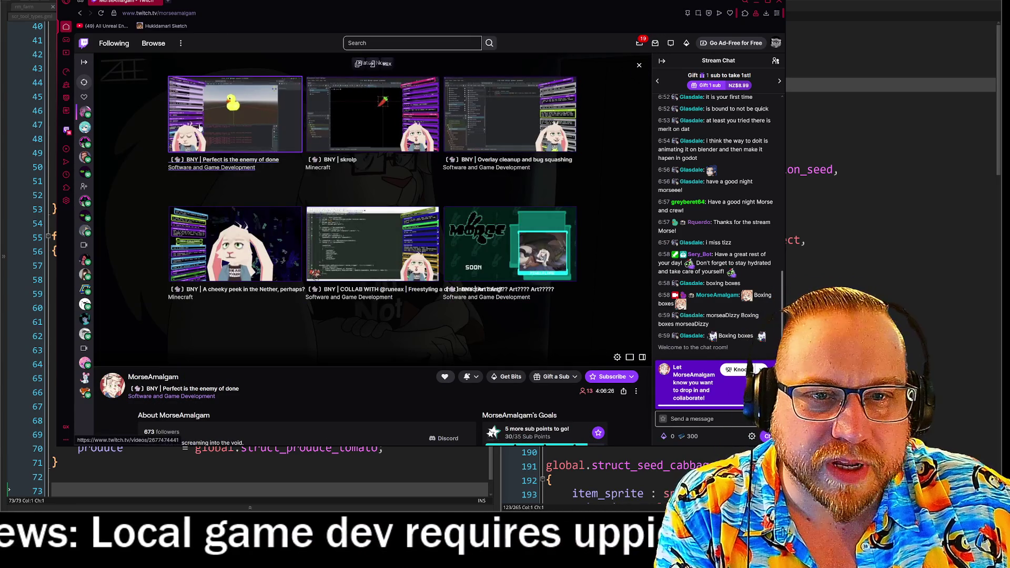
scroll(190, 339, down, 4)
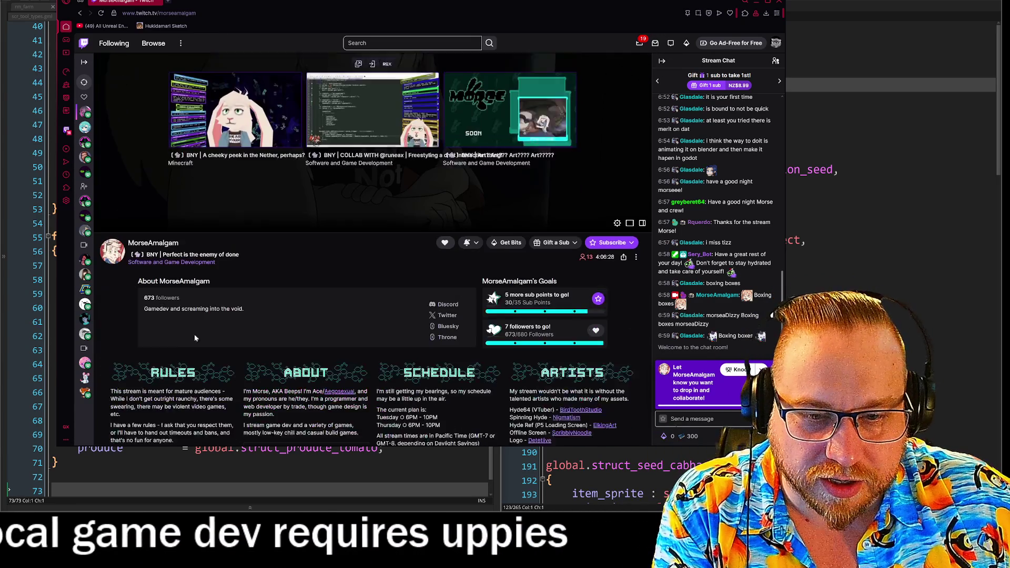
scroll(135, 310, down, 3)
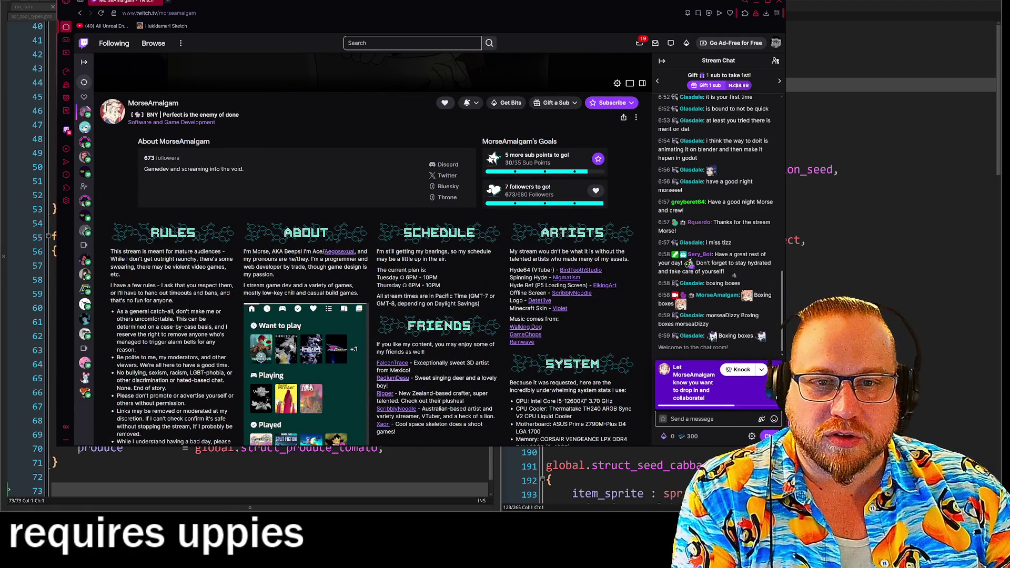
Return from the About page to the channel's Home page
click(287, 133)
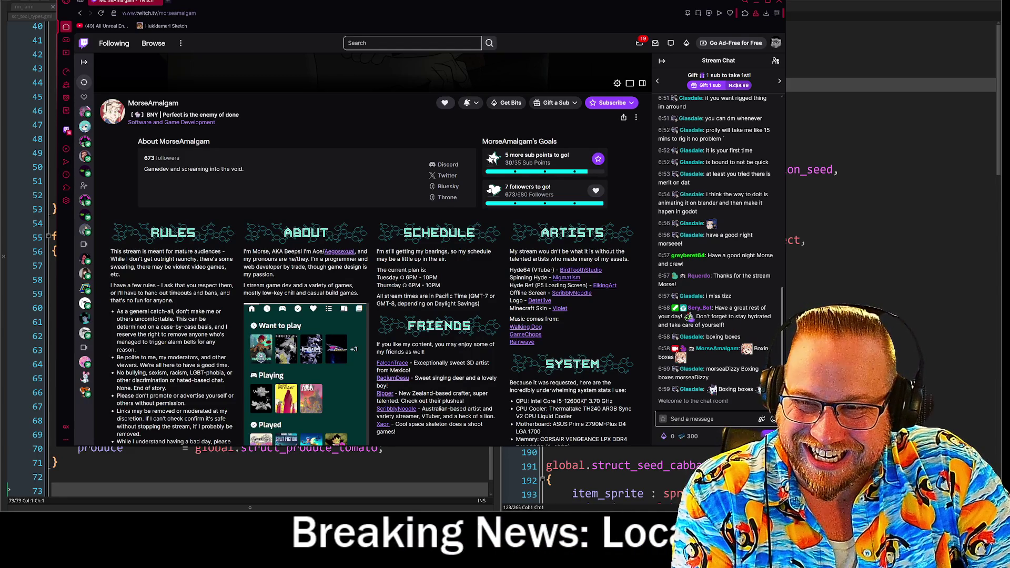
scroll(432, 257, down, 3)
scroll(430, 255, up, 10)
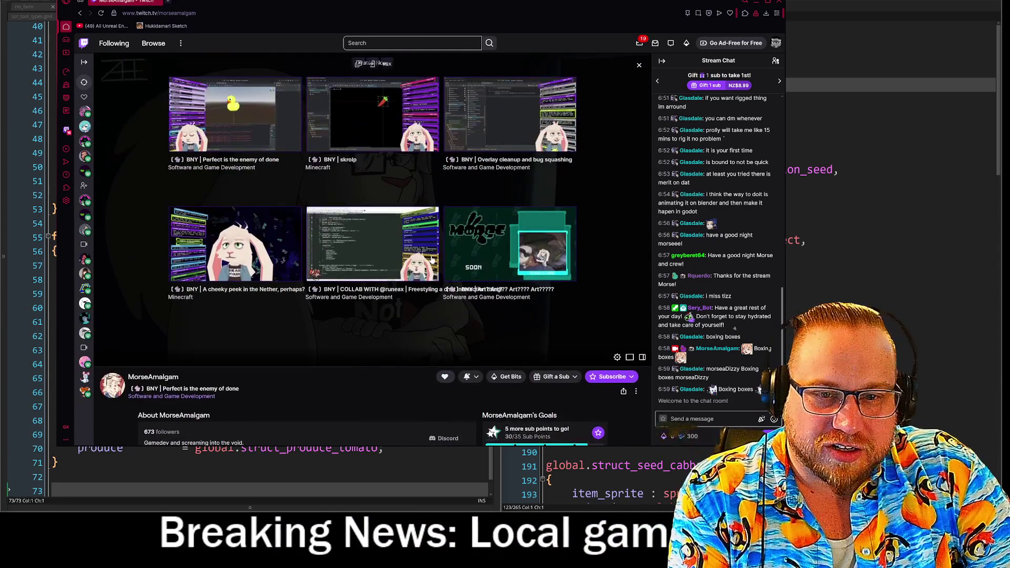
scroll(296, 254, down, 5)
click(146, 182)
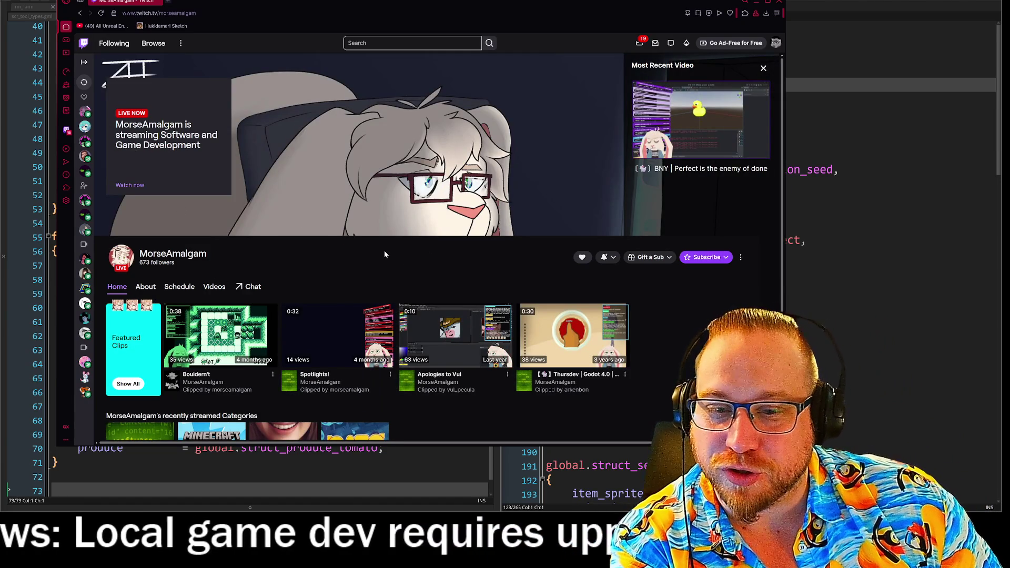
scroll(387, 255, down, 2)
scroll(593, 347, down, 1)
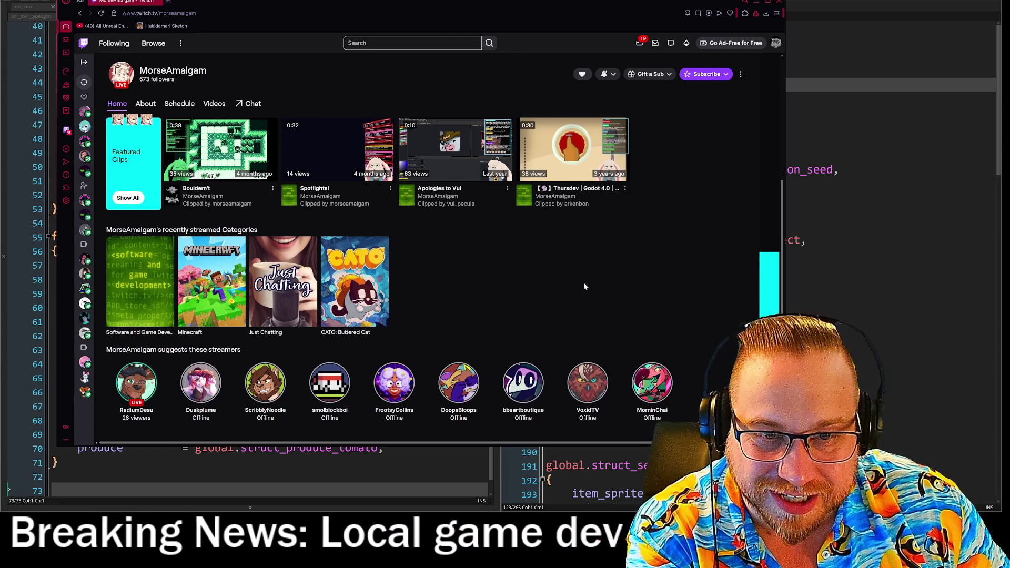
scroll(569, 285, up, 1)
click(213, 178)
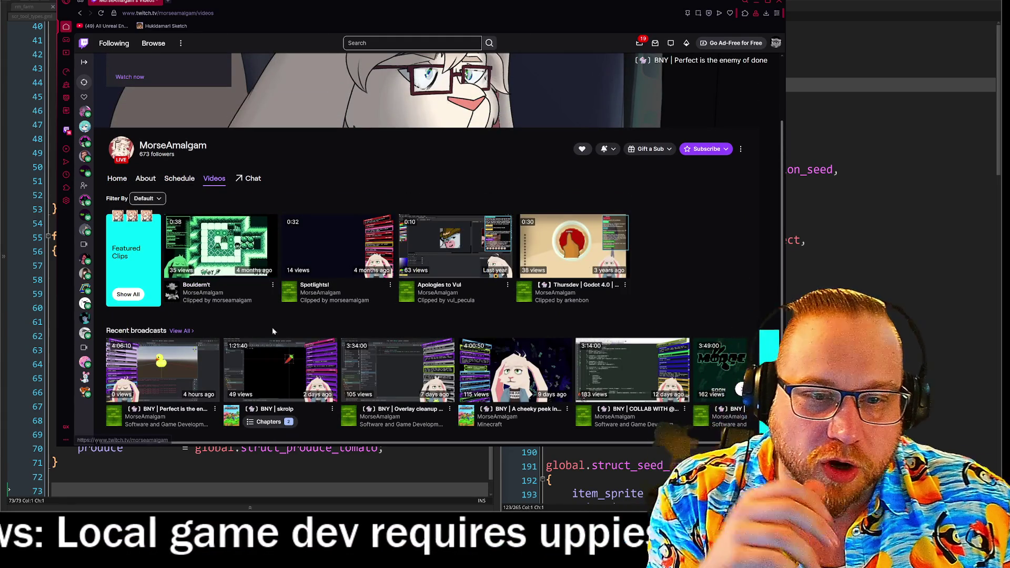
scroll(268, 296, down, 1)
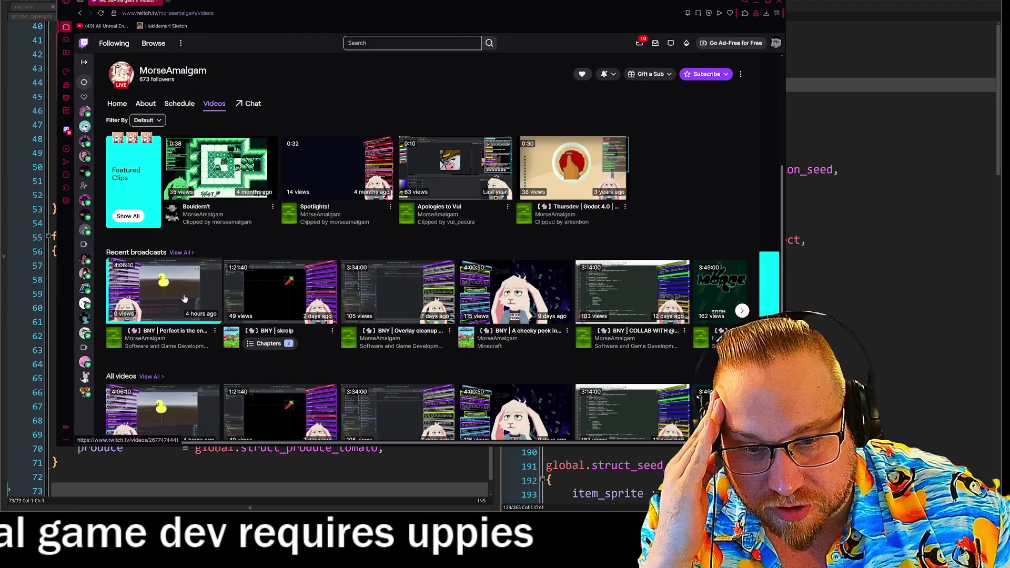
Play the most recent broadcast, 'Perfect is the enemy of done'
click(167, 290)
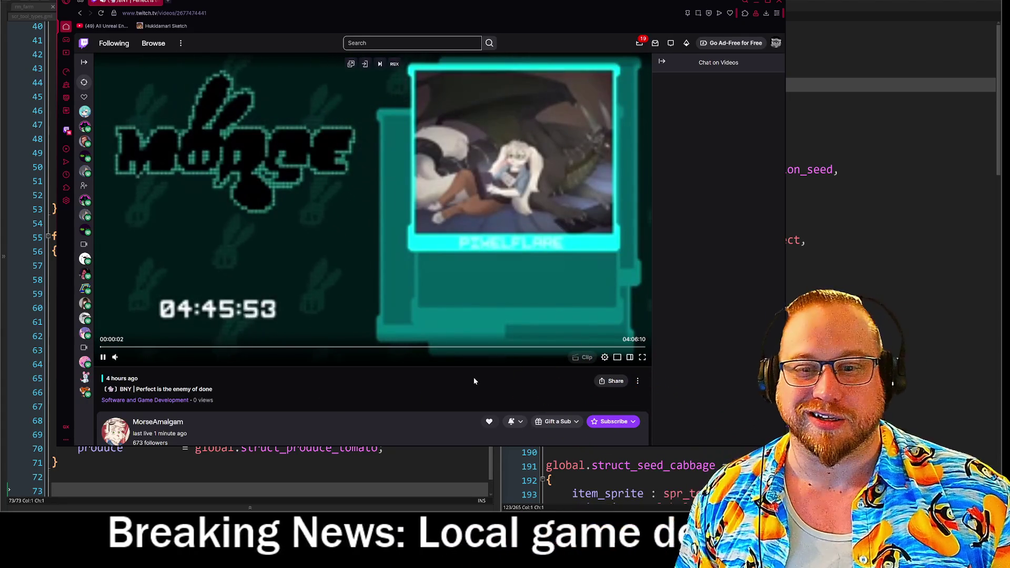
Switch the replay to 720p60 (Source) quality and seek ahead to about 49 minutes
click(604, 358)
click(561, 233)
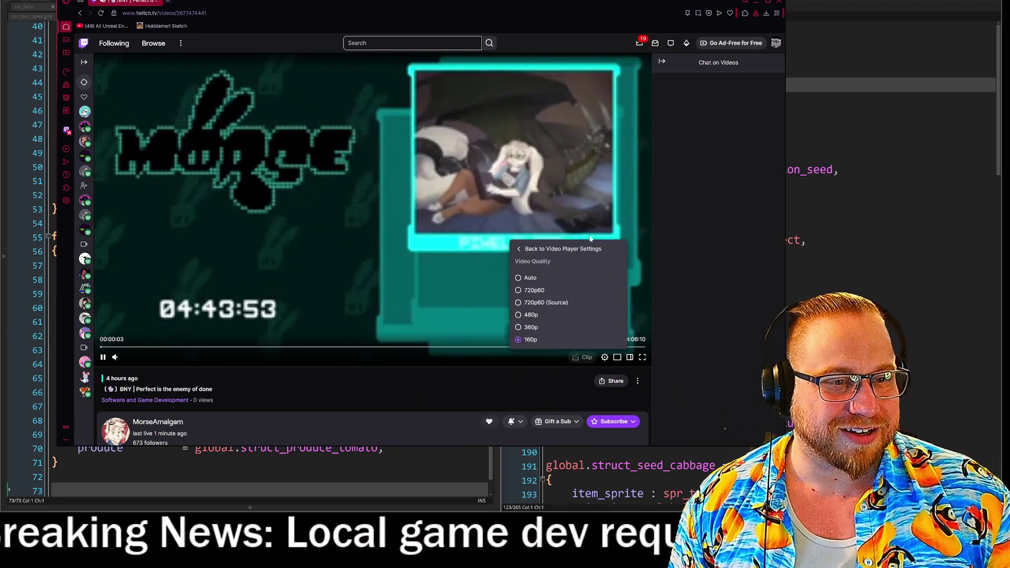
click(518, 303)
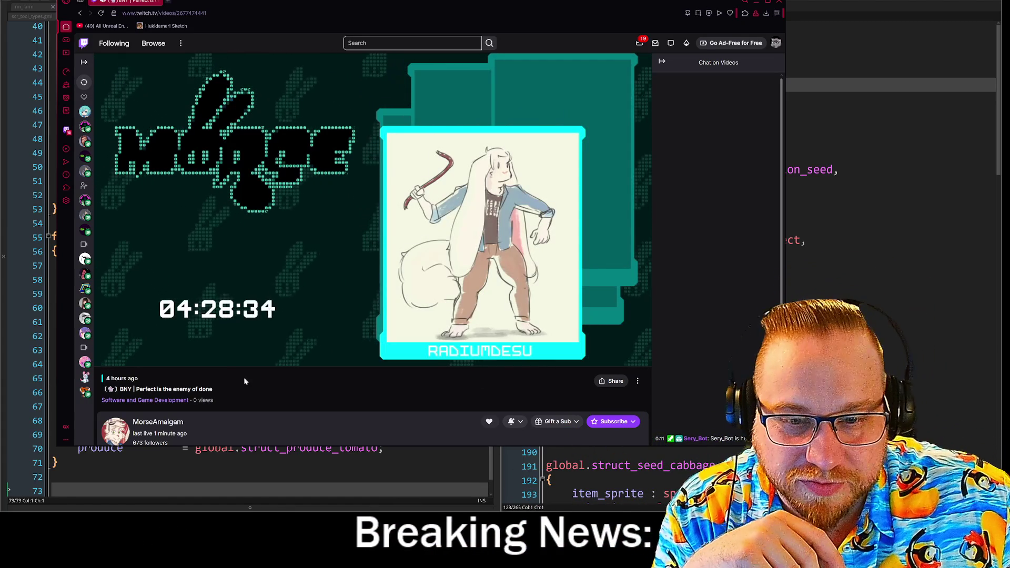
click(211, 347)
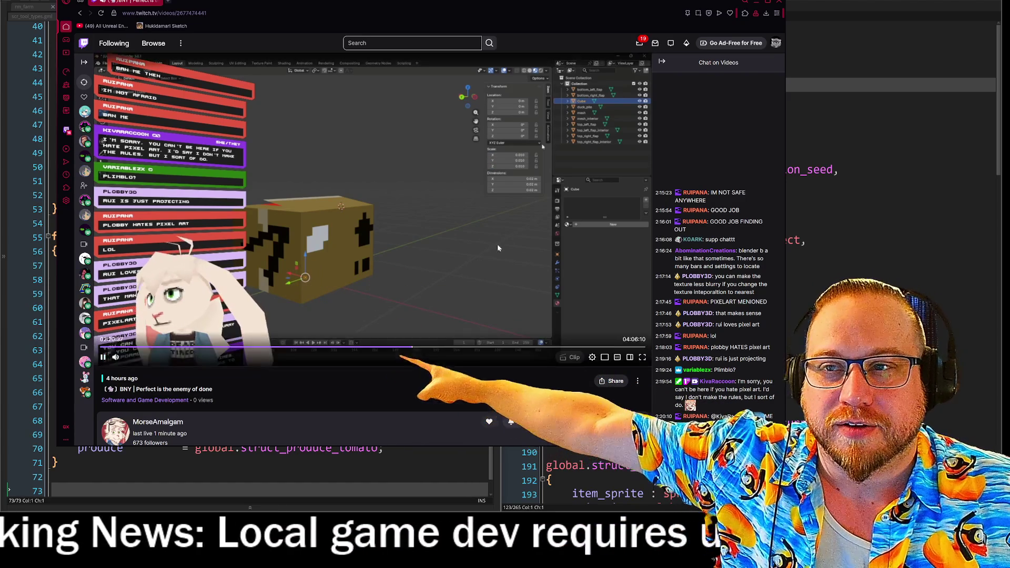
drag(315, 3, 540, 50)
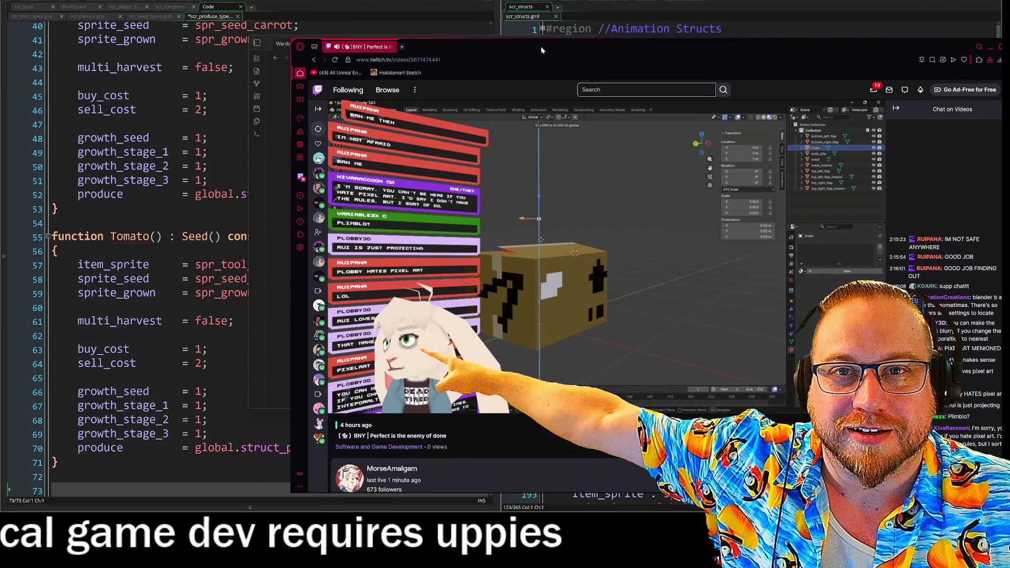
Nudge the browser window left and return to the MorseAmalgam channel page
drag(540, 50, 421, 66)
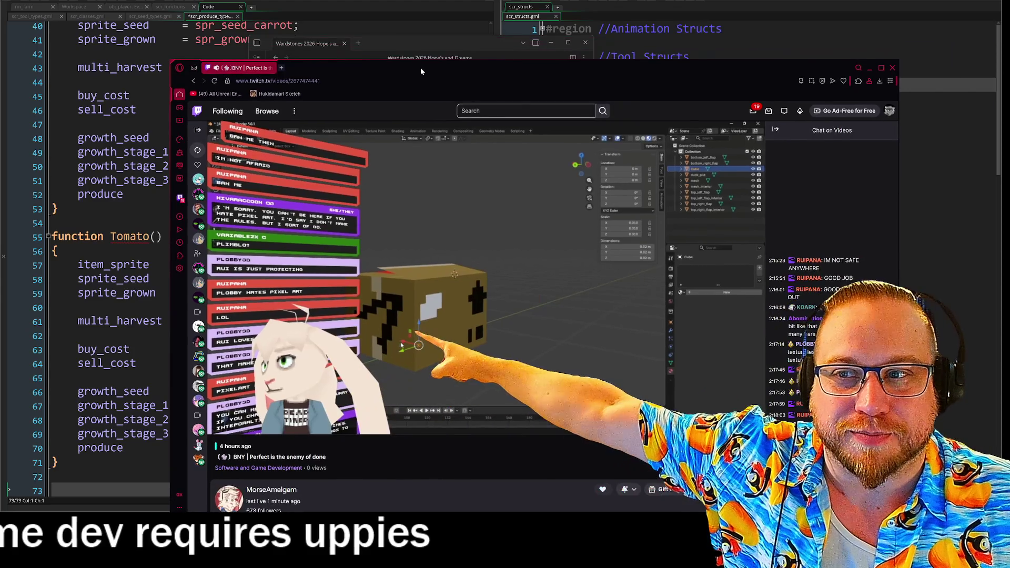
drag(555, 74, 467, 12)
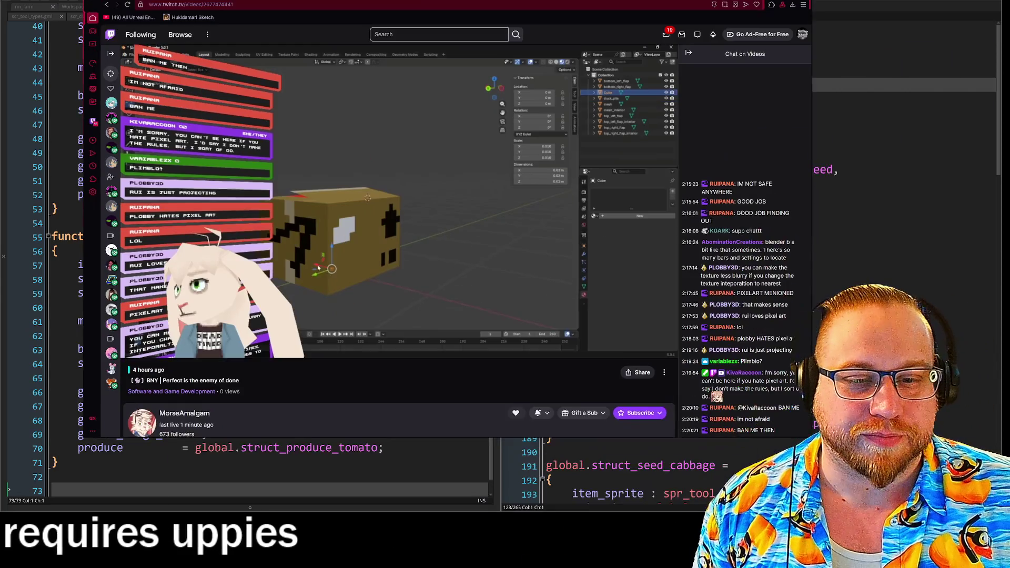
scroll(520, 261, down, 3)
scroll(530, 256, down, 2)
scroll(299, 322, up, 4)
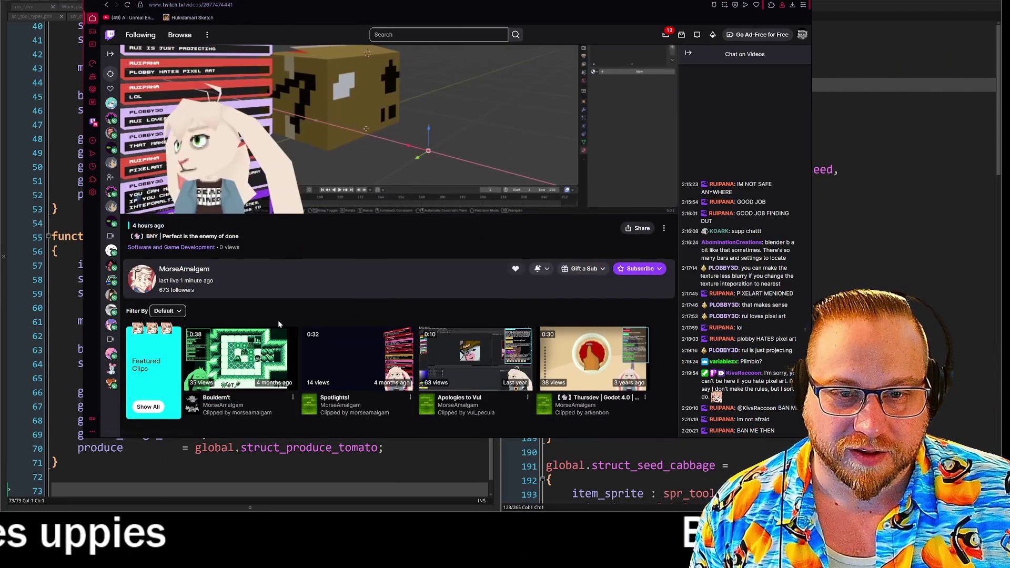
scroll(221, 171, up, 2)
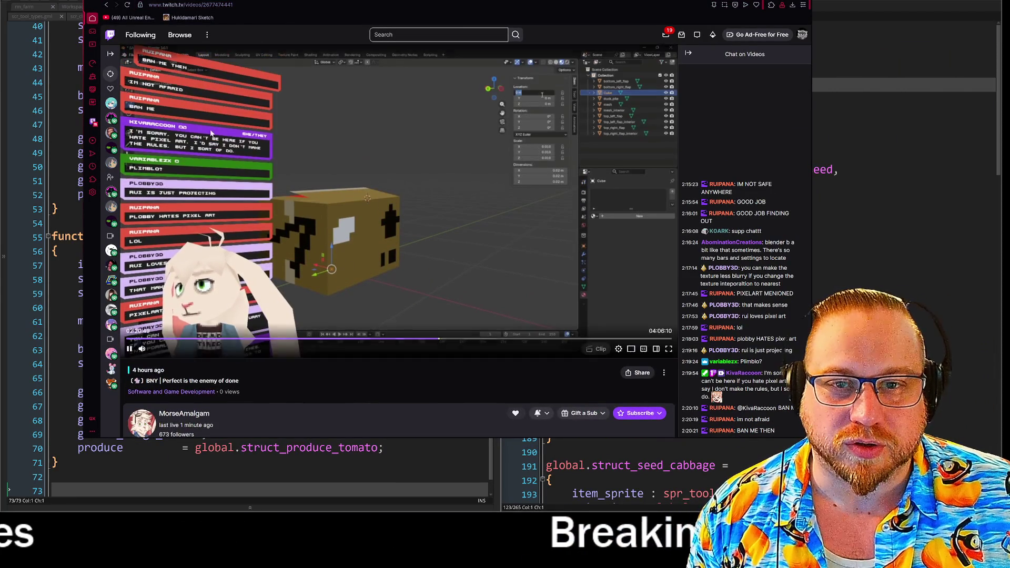
scroll(515, 326, down, 3)
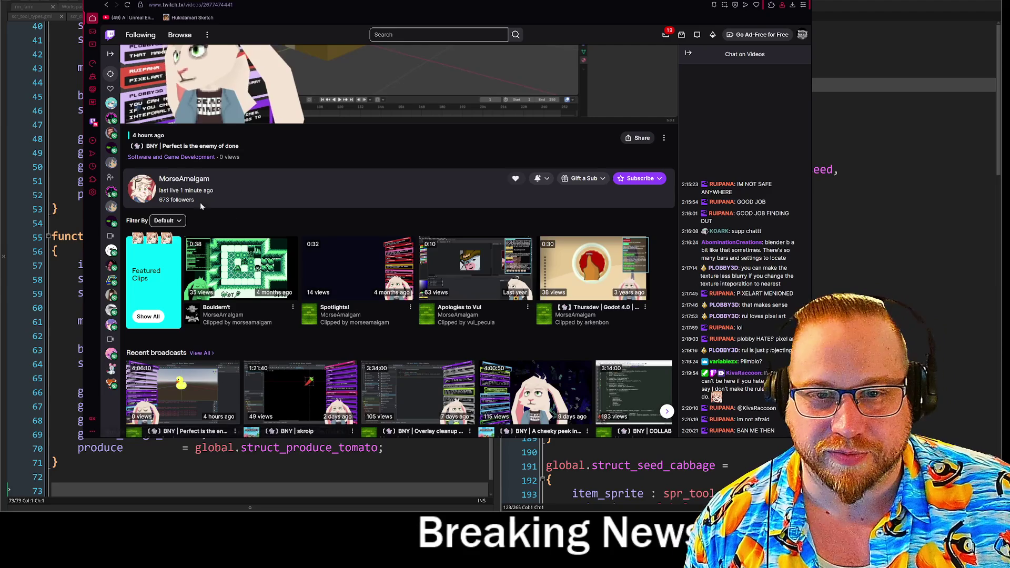
click(469, 311)
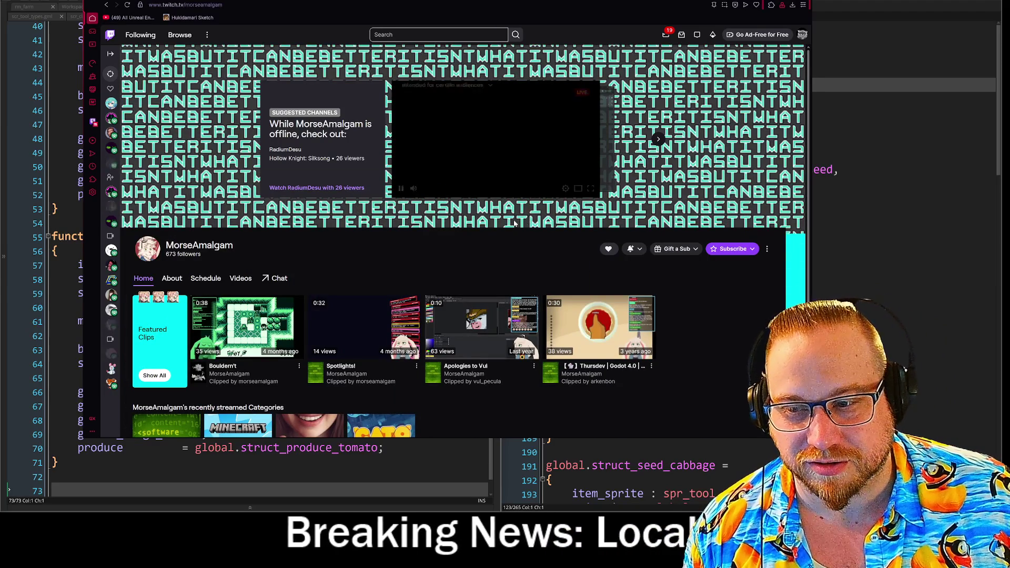
scroll(498, 217, down, 3)
scroll(506, 217, up, 2)
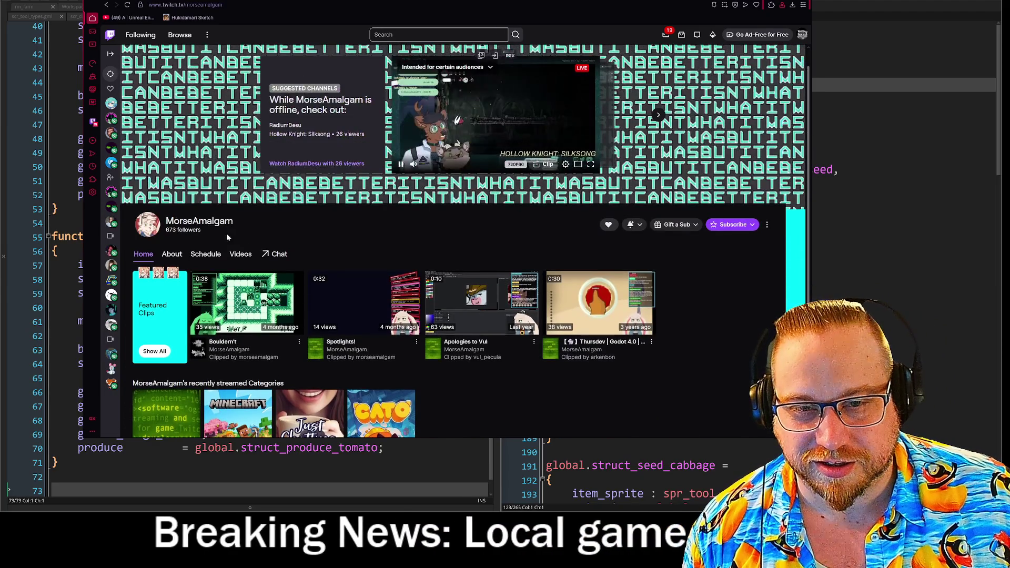
Show the channel's About section and clear a stray text selection there
click(172, 253)
scroll(589, 237, down, 2)
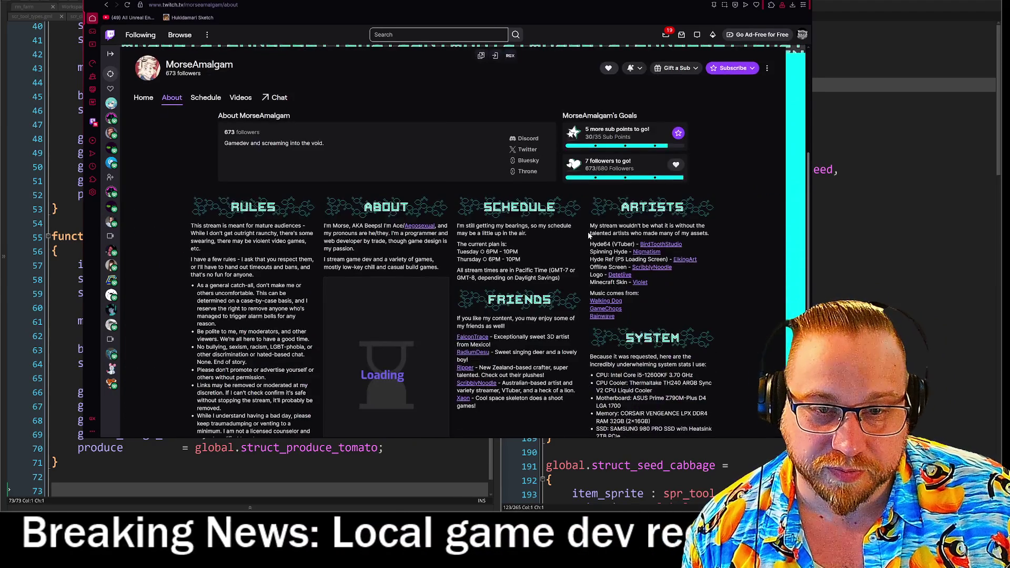
scroll(582, 226, down, 1)
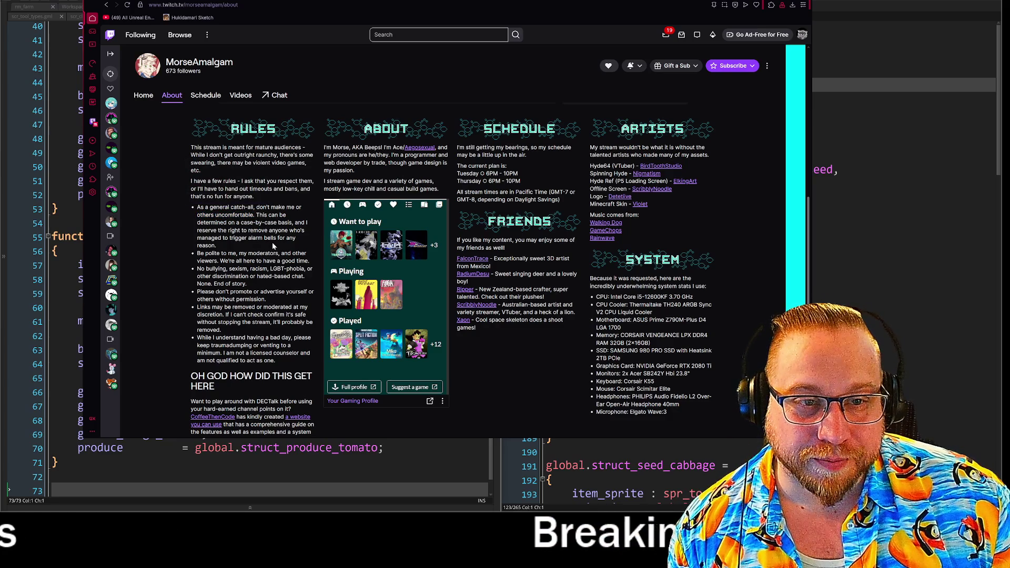
click(443, 192)
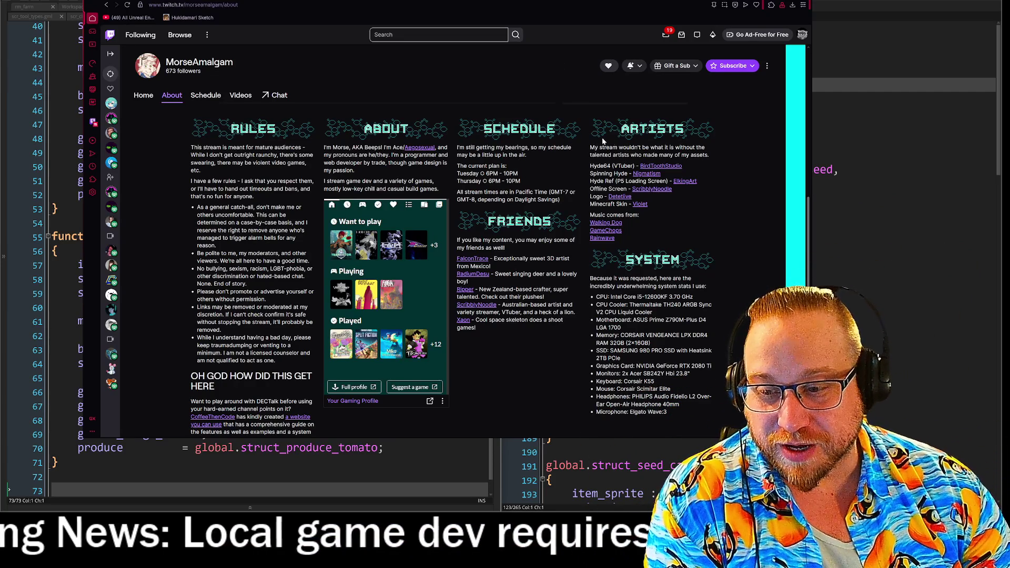
scroll(608, 237, up, 3)
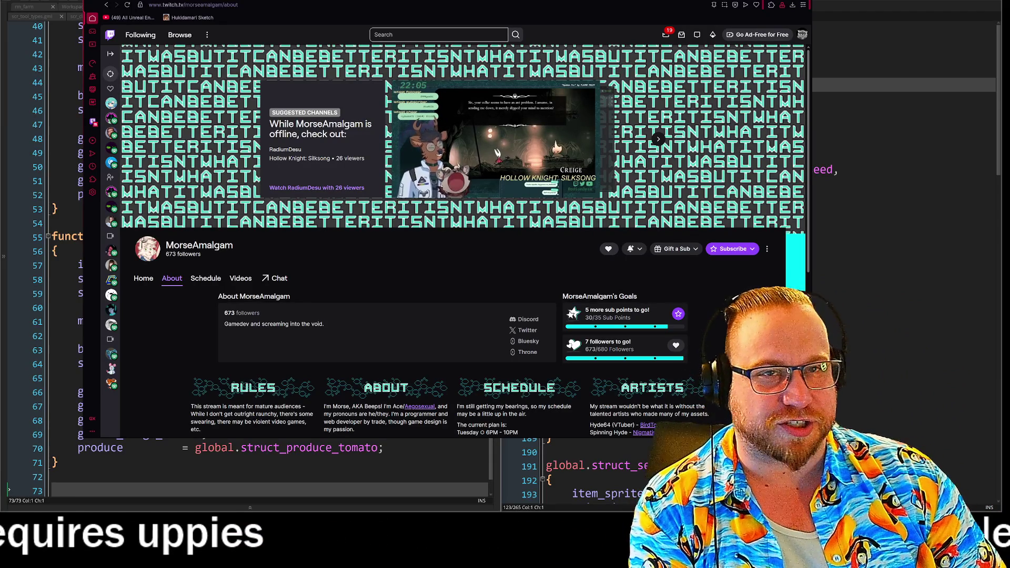
Minimize the Twitch browser so the Tomato code and goals note show again
click(811, 4)
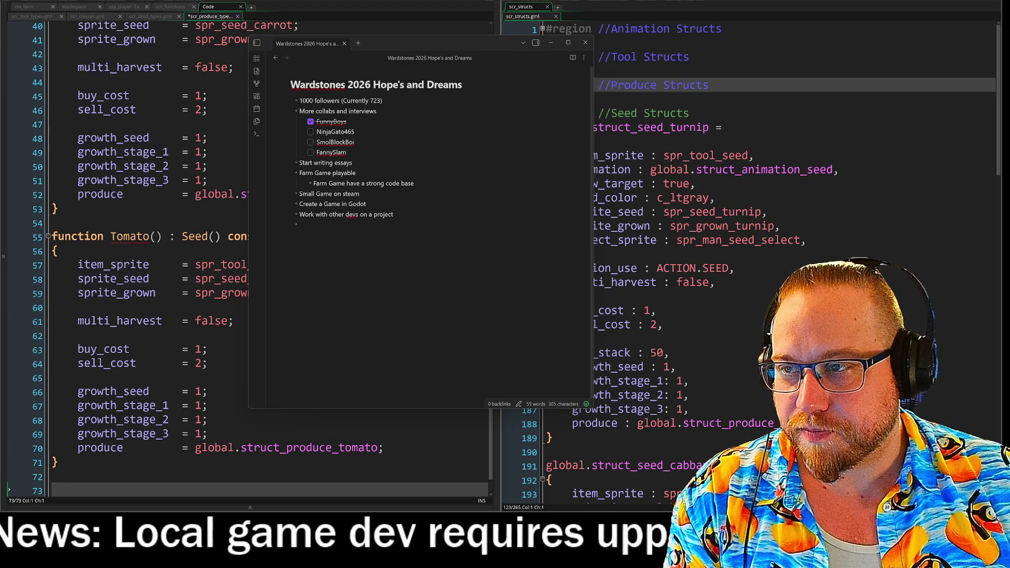
Alt+Tab from the goals note to the Steam developer page listing NO SIGNAL
key(alt+Tab)
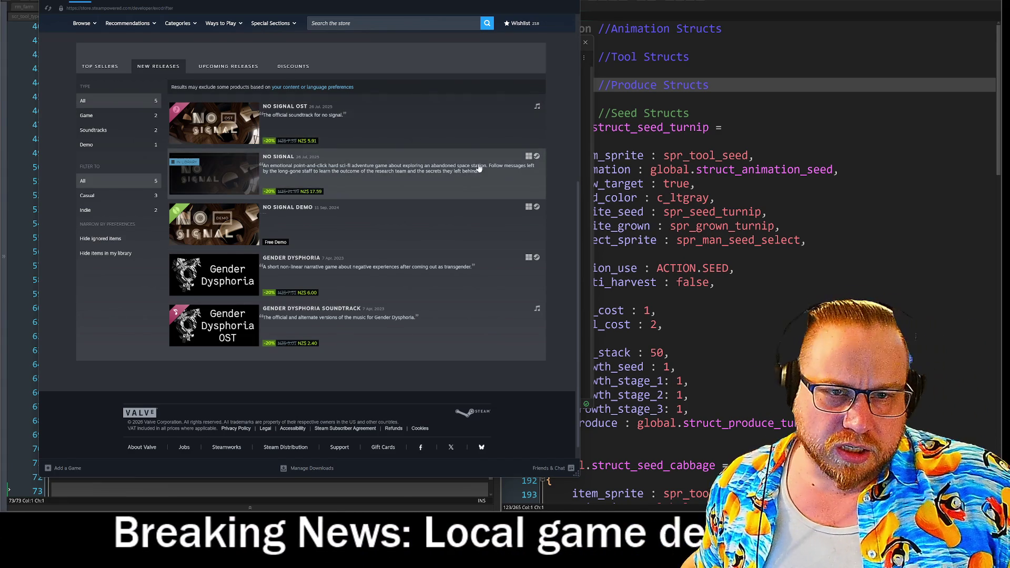
Open NO SIGNAL's store page from the list and start its trailer
click(288, 165)
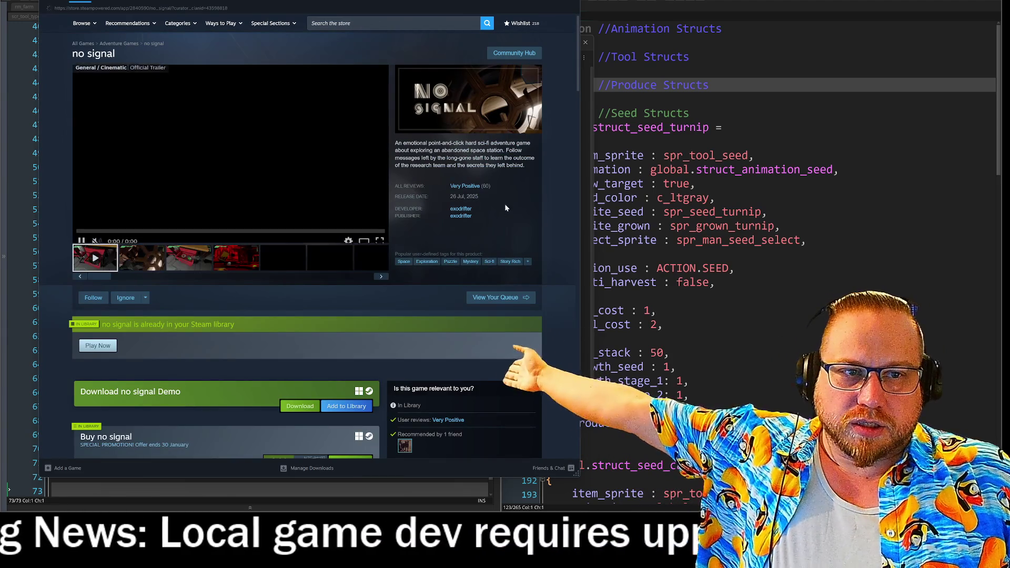
click(380, 235)
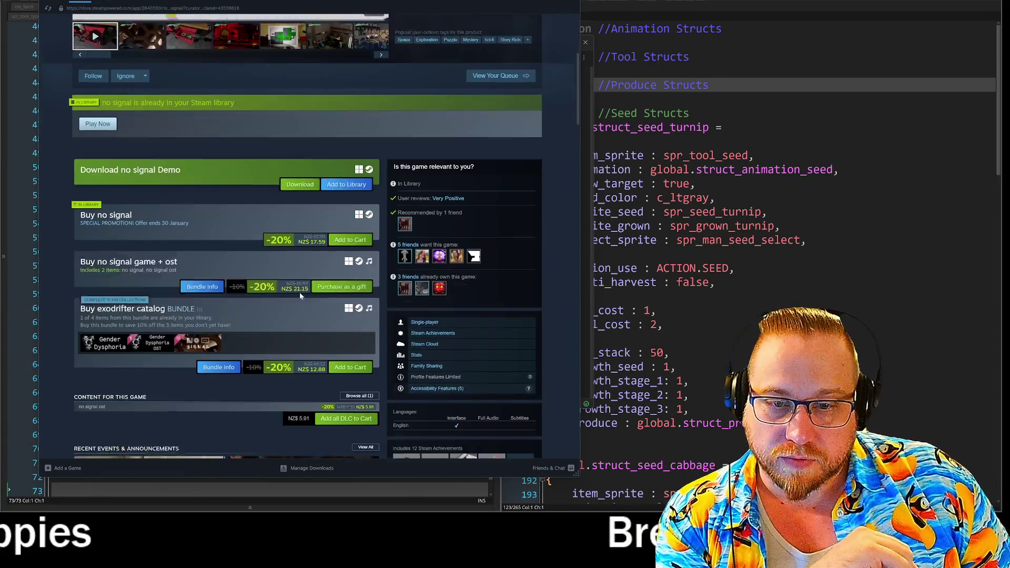
scroll(81, 303, down, 3)
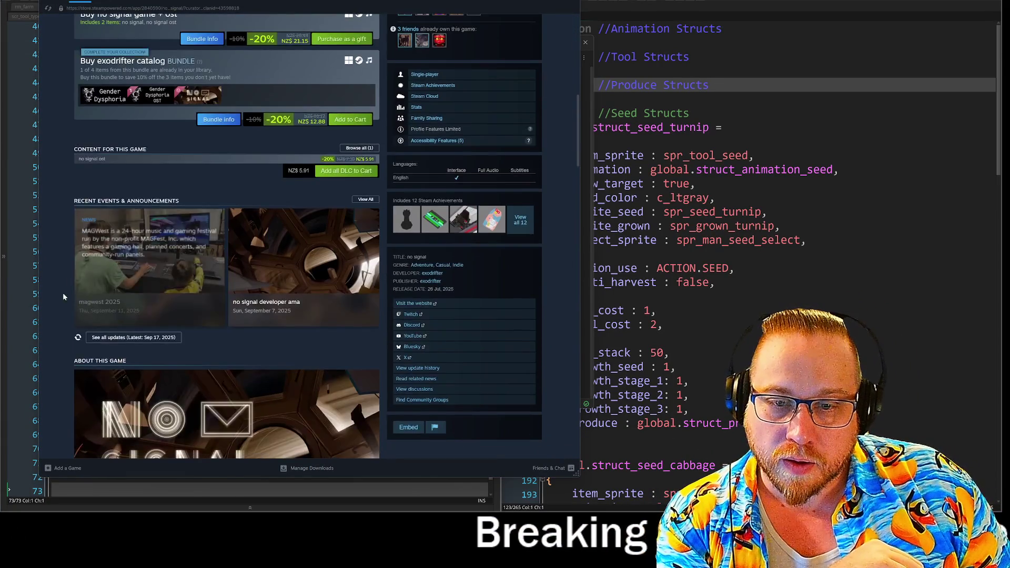
scroll(69, 298, down, 2)
scroll(53, 302, up, 1)
scroll(54, 302, down, 2)
scroll(54, 305, up, 2)
scroll(54, 305, up, 5)
scroll(58, 294, up, 1)
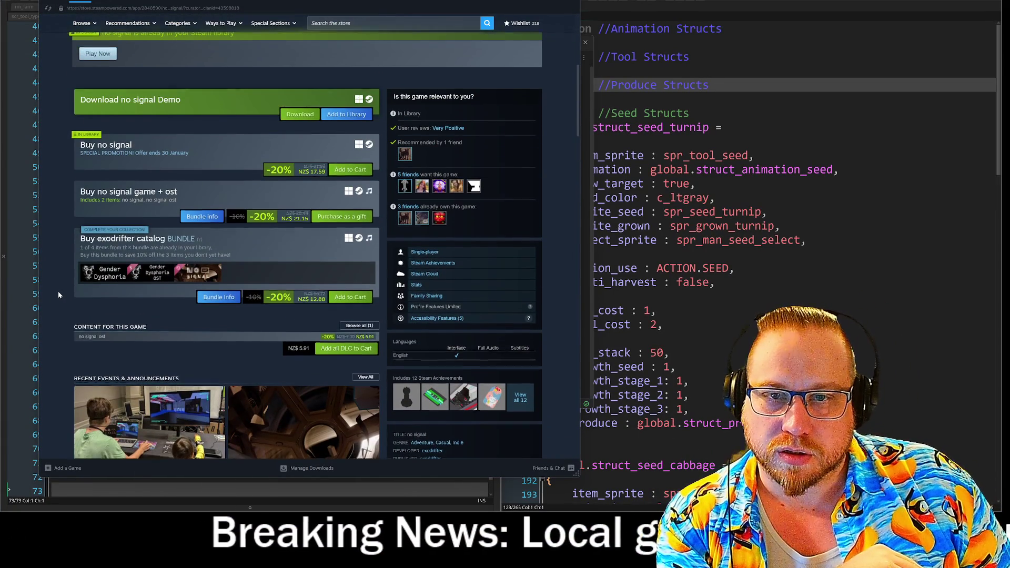
scroll(57, 282, up, 3)
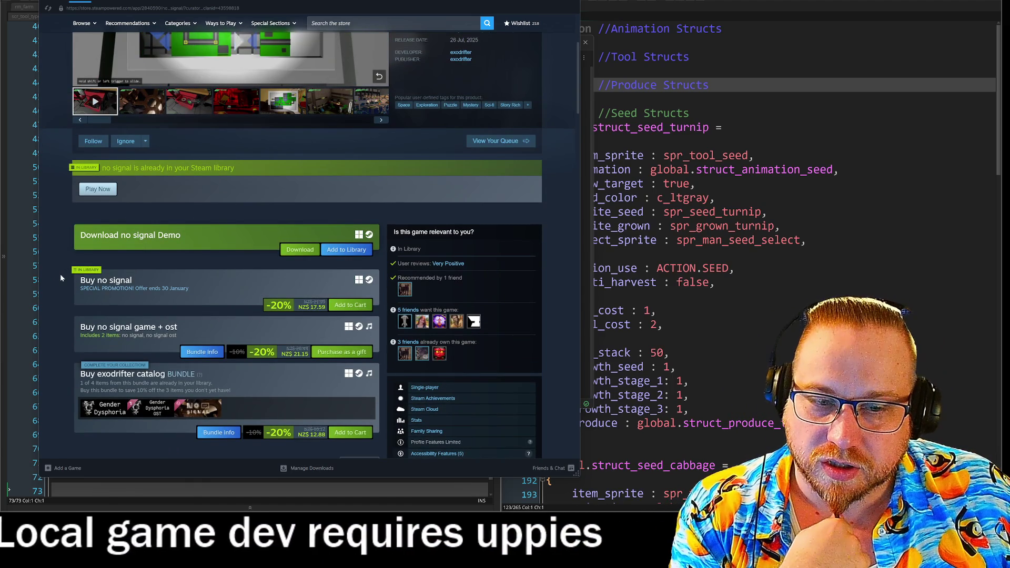
scroll(60, 278, down, 2)
scroll(61, 279, down, 2)
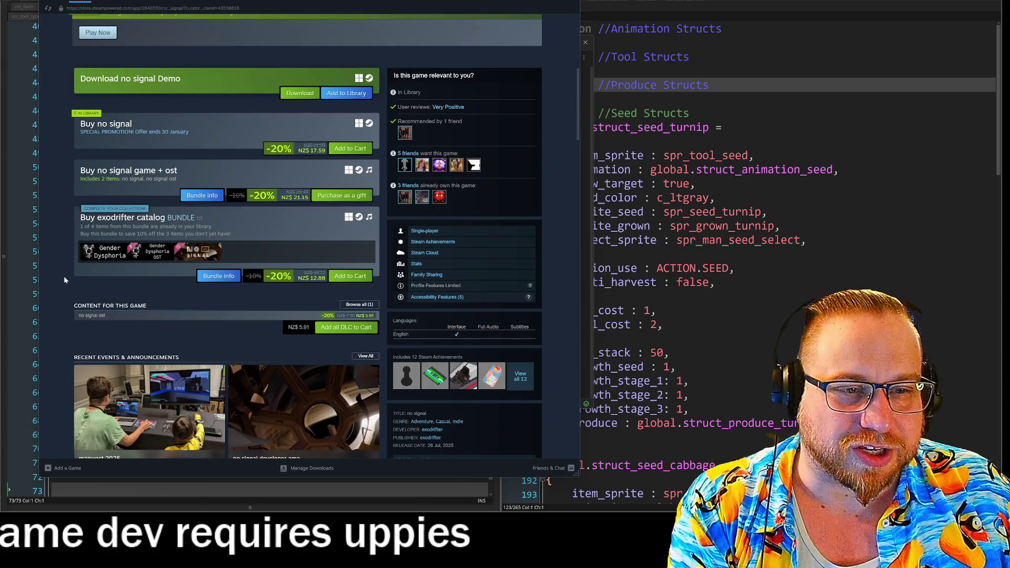
scroll(67, 291, down, 3)
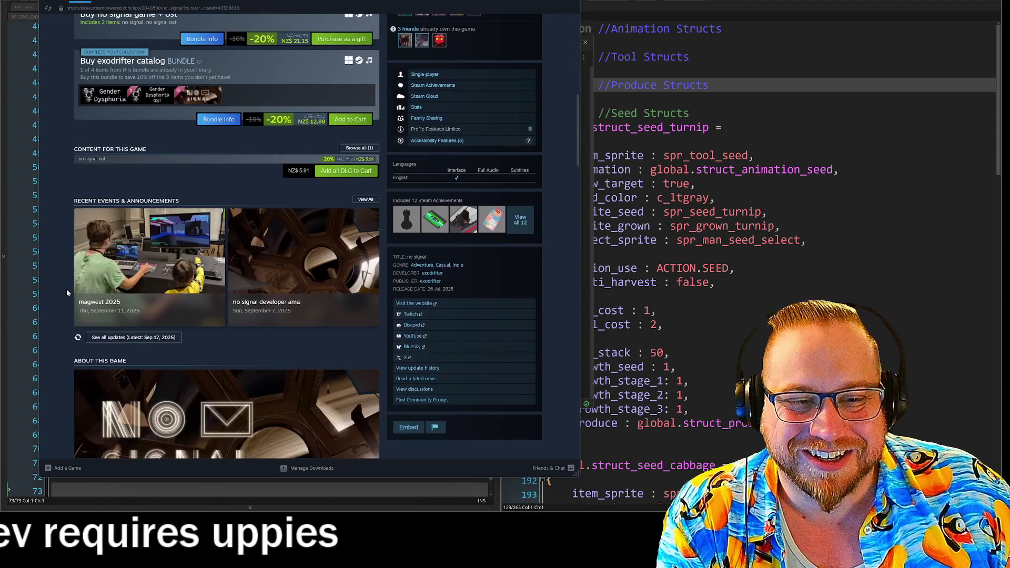
scroll(66, 286, up, 5)
scroll(67, 282, up, 2)
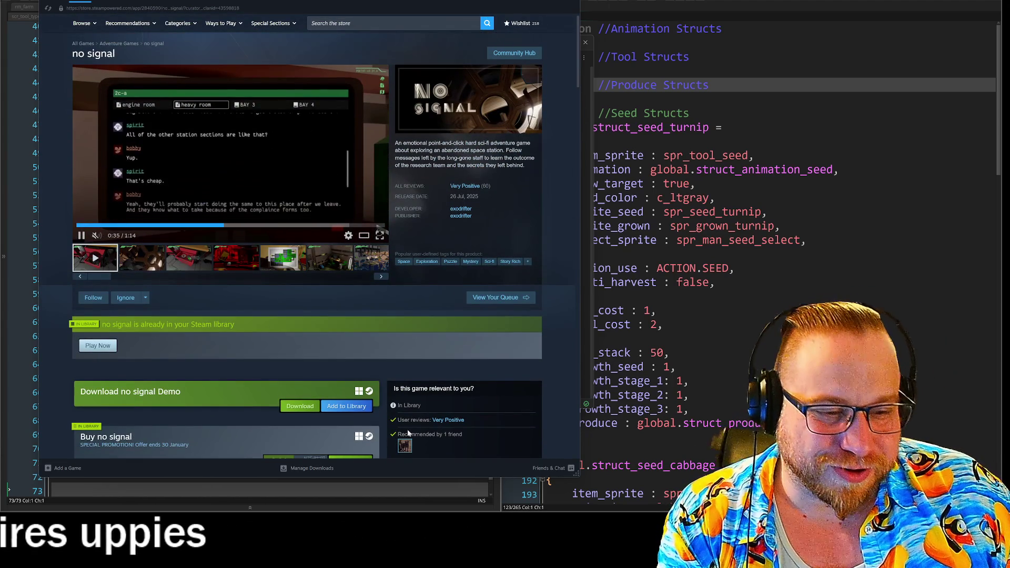
Restore the Wardstones 2026 goals note from the taskbar over the store page
mouse_move(469, 512)
click(471, 505)
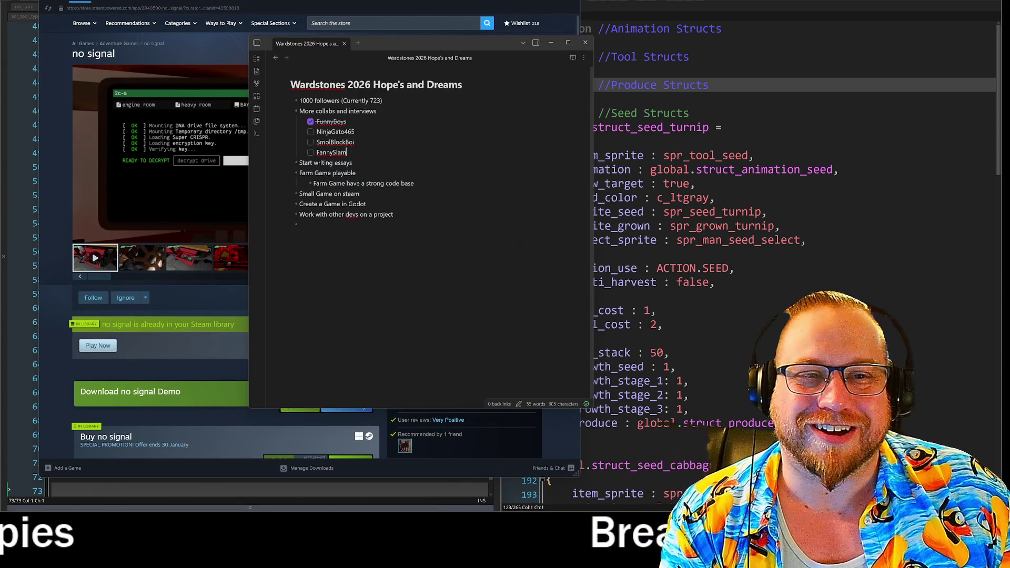
Move the goals note to the right beside Steam and place the cursor at the end of the FannySlam item
drag(400, 43, 760, 32)
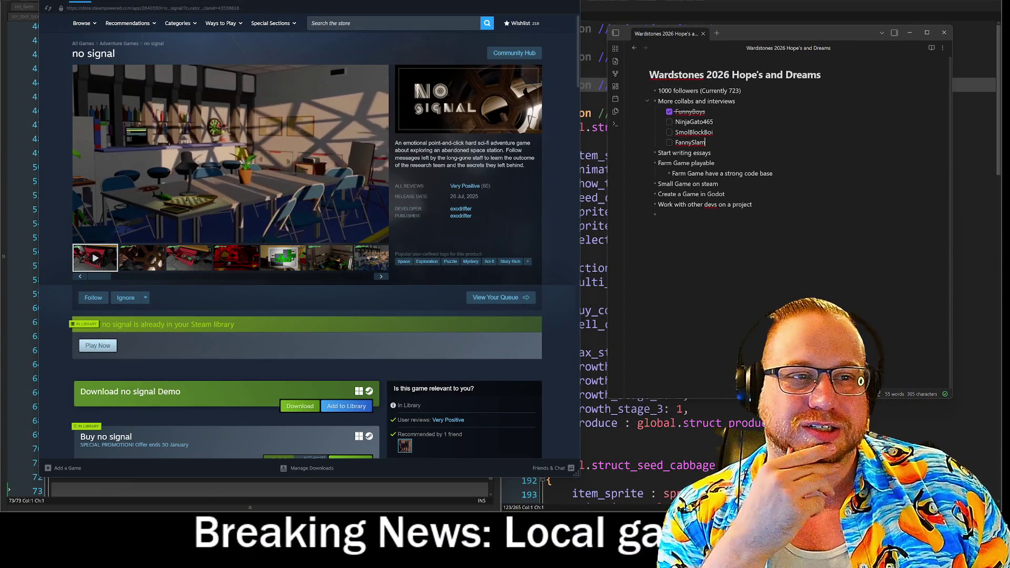
click(704, 142)
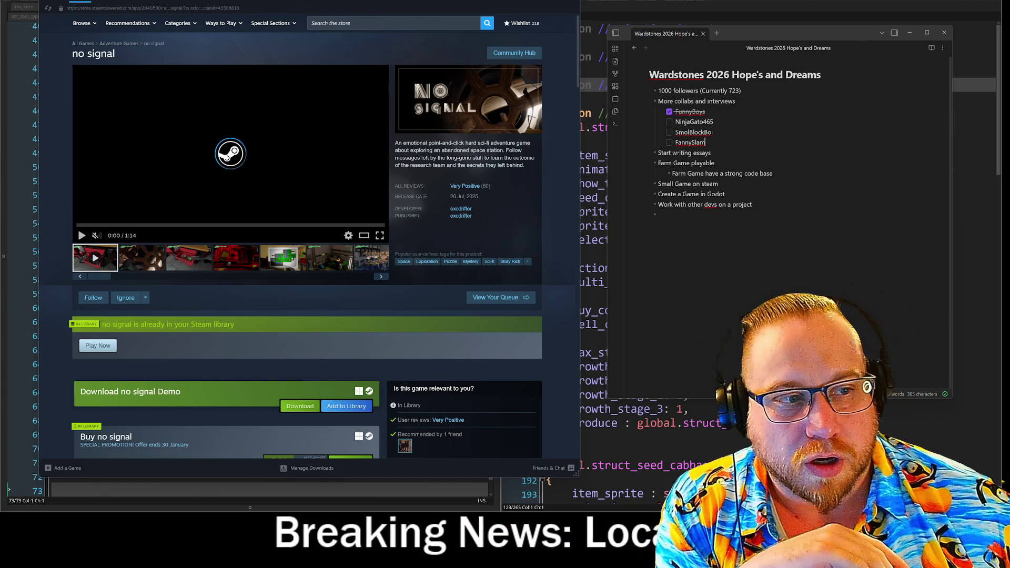
key(Down)
key(Down)
key(Down)
key(End)
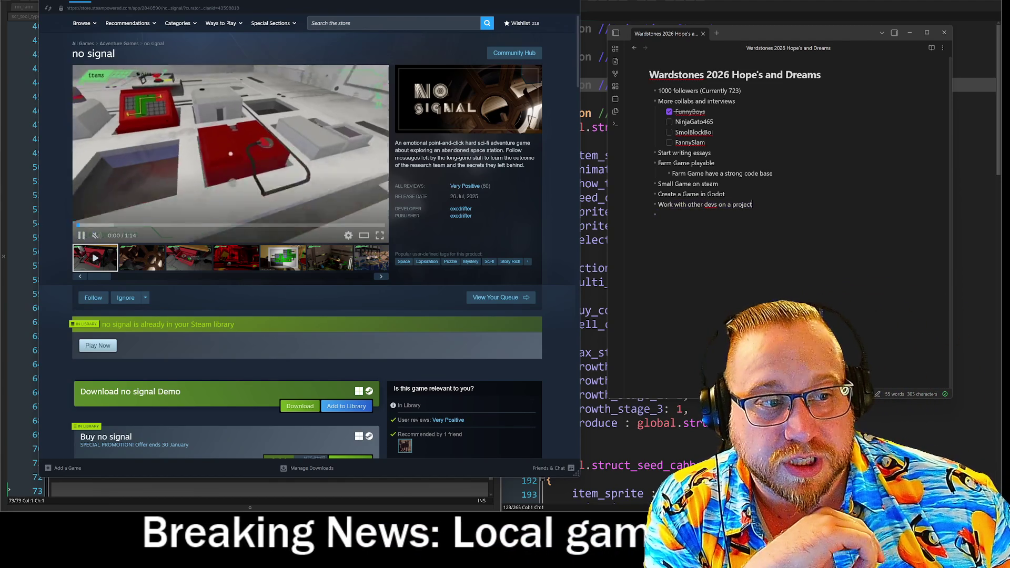
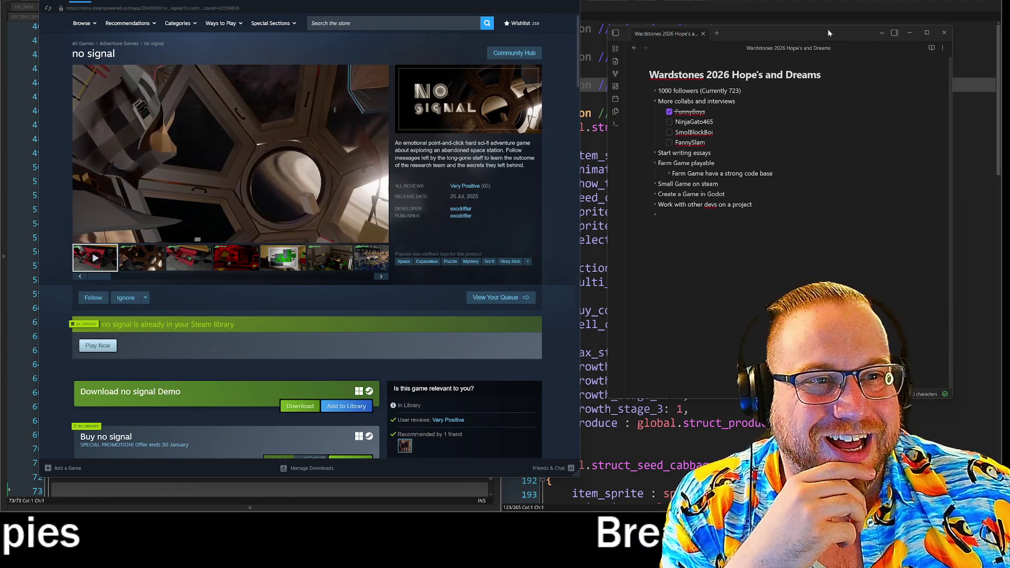
Narrow the Steam store window and bring up the GameMaker library page
drag(580, 4, 433, 4)
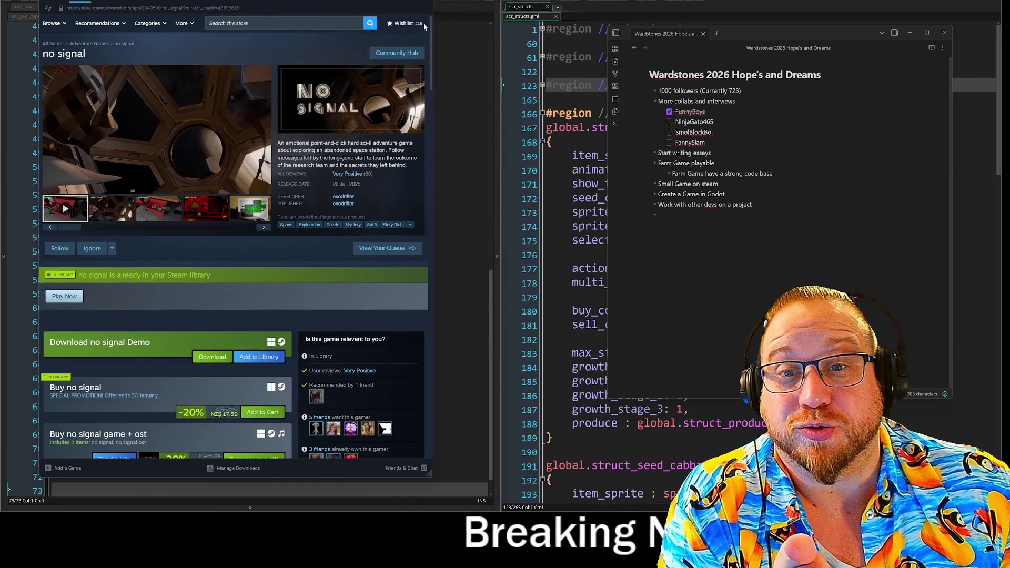
click(110, 4)
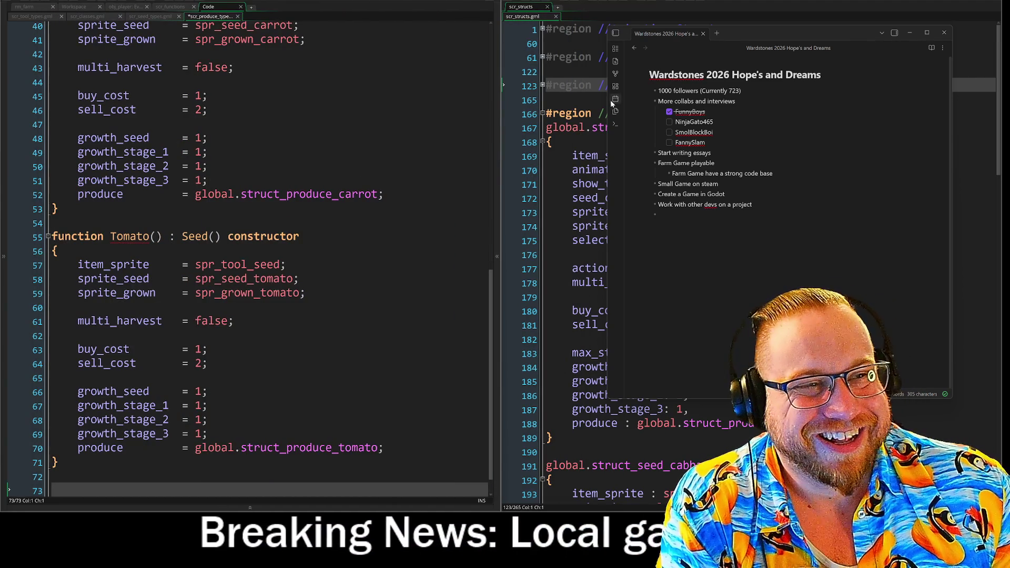
Centre the goals note and indent the new bullet under the work-with-devs goal
drag(758, 39, 464, 64)
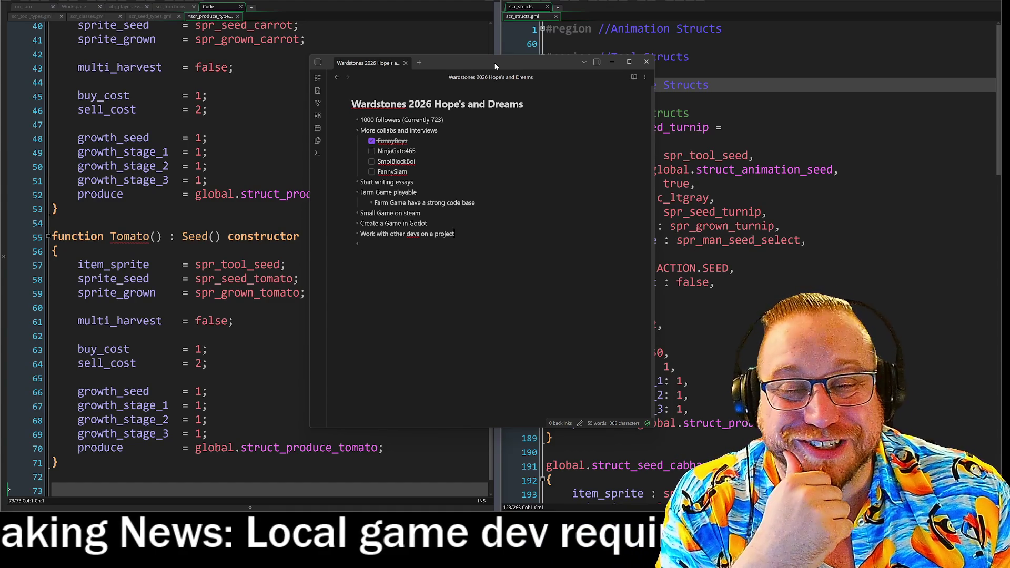
mouse_move(496, 64)
mouse_down()
mouse_move(373, 54)
mouse_move(562, 47)
mouse_up()
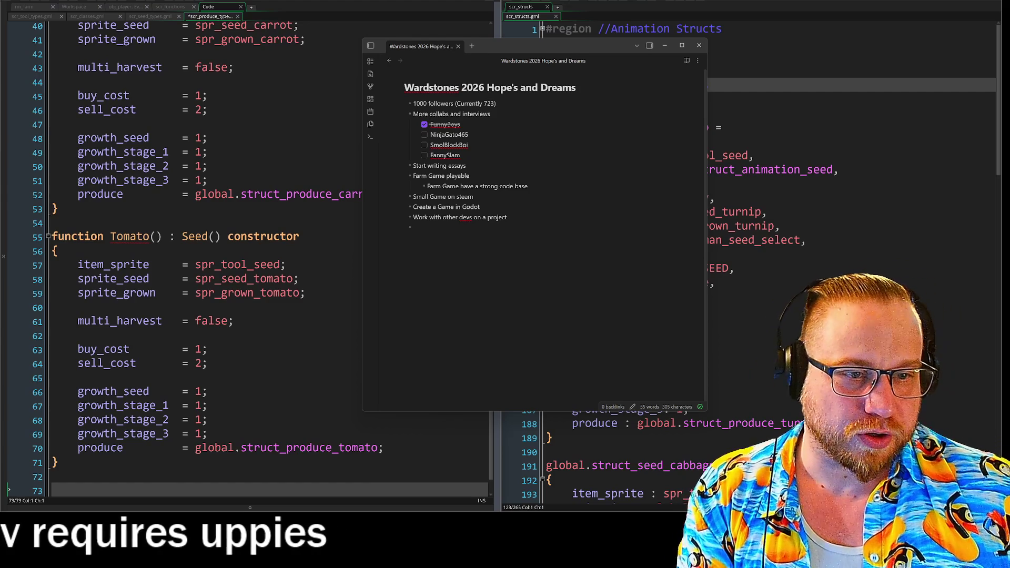
key(Tab)
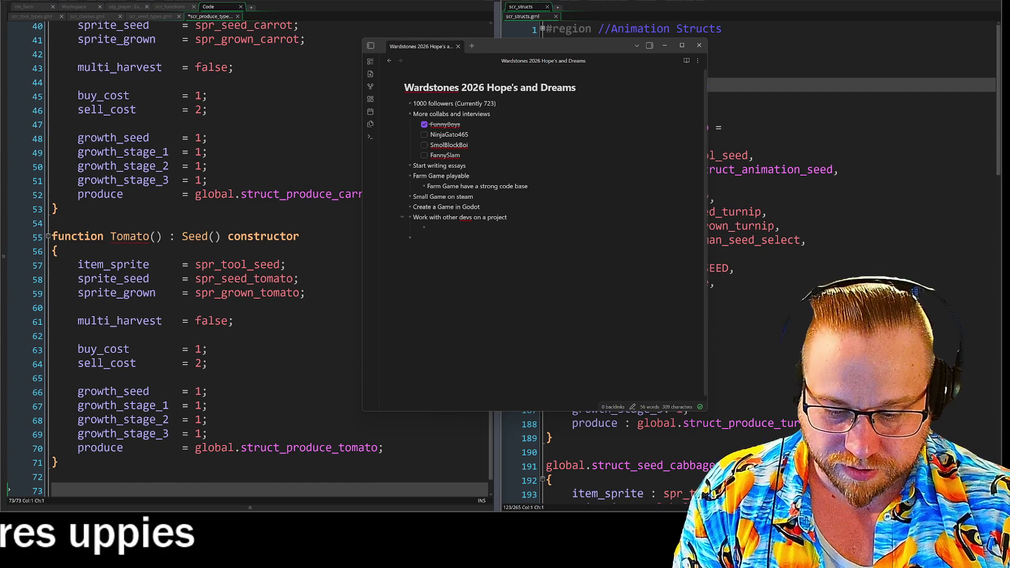
text(Exodr)
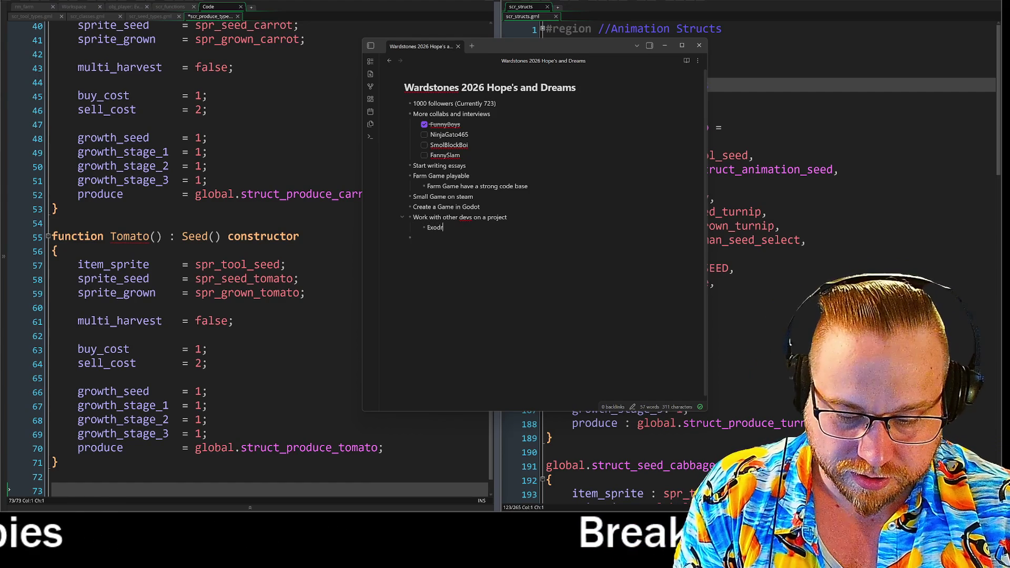
text(ifter)
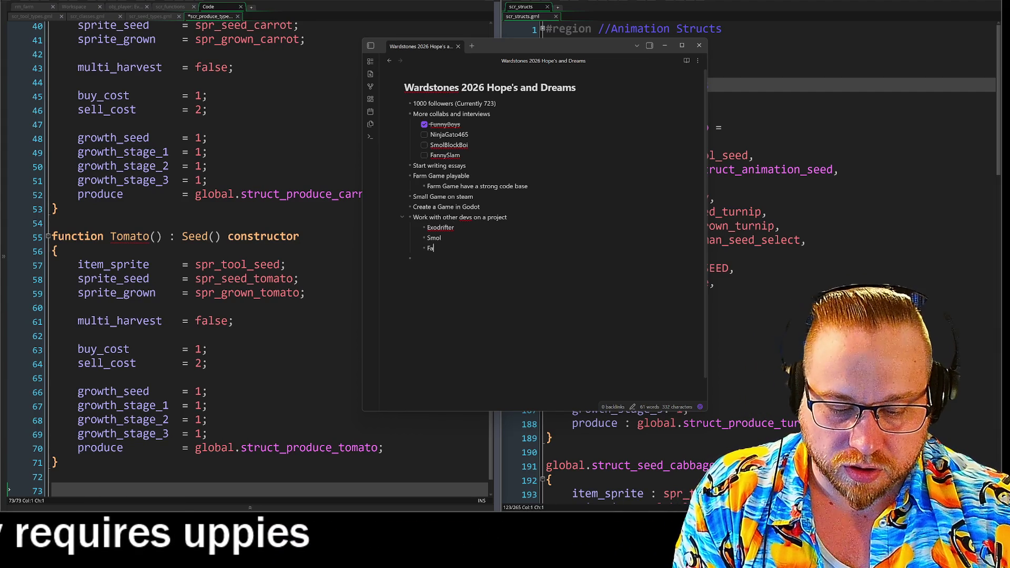
text(nny)
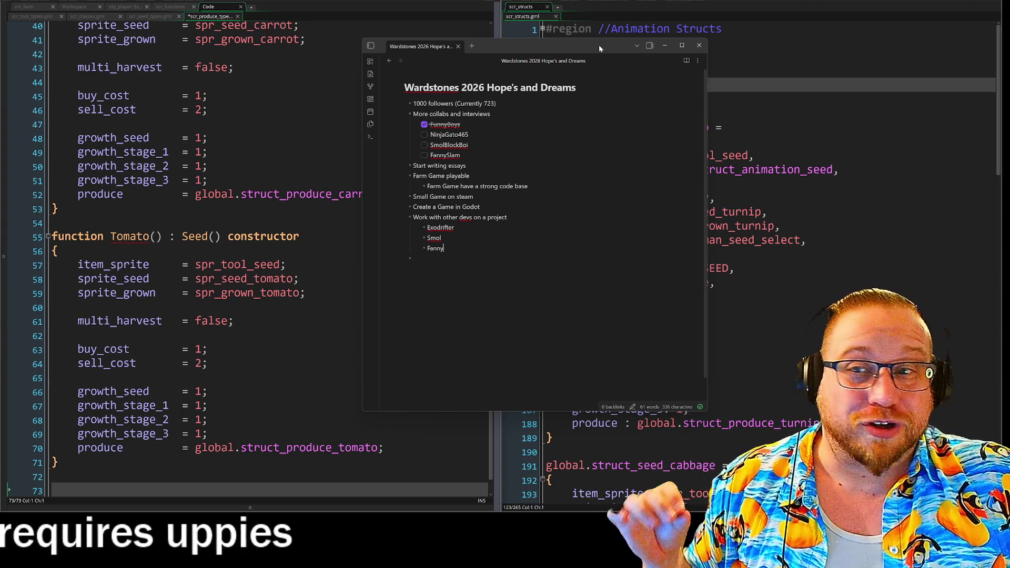
key(alt+Tab)
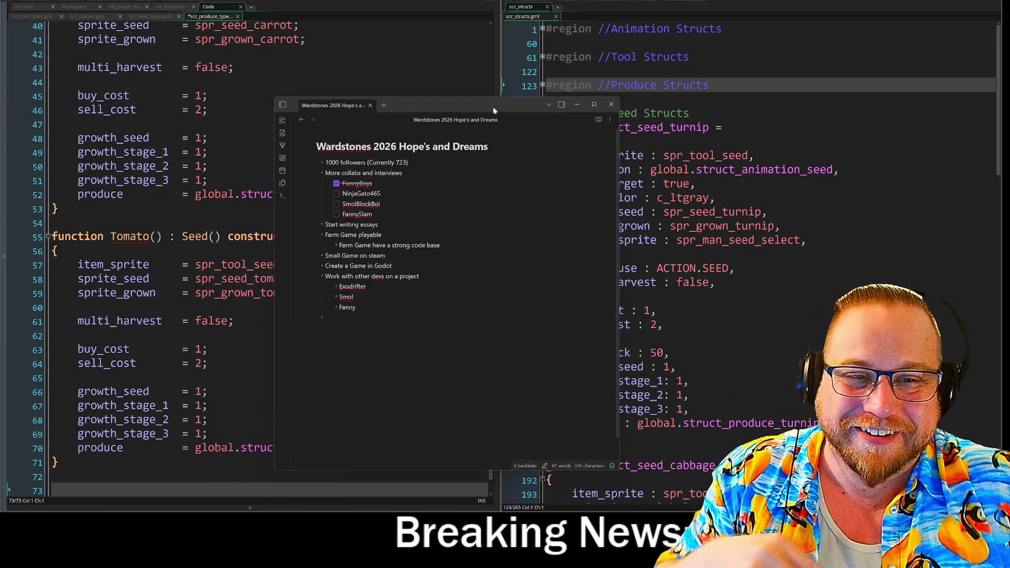
drag(488, 115, 575, 32)
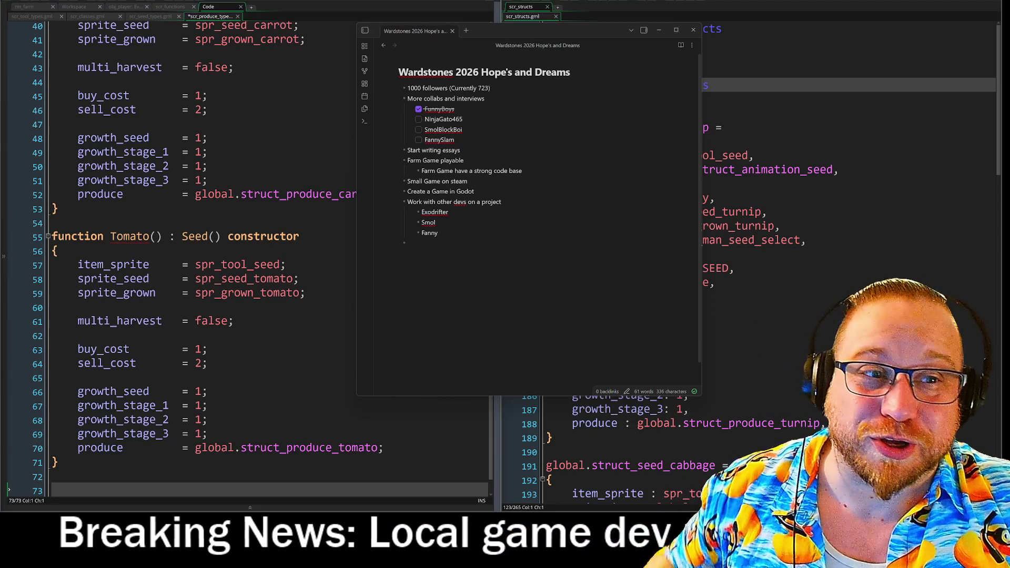
mouse_move(559, 30)
mouse_down()
mouse_move(528, 79)
mouse_move(591, 212)
mouse_move(558, 82)
mouse_up()
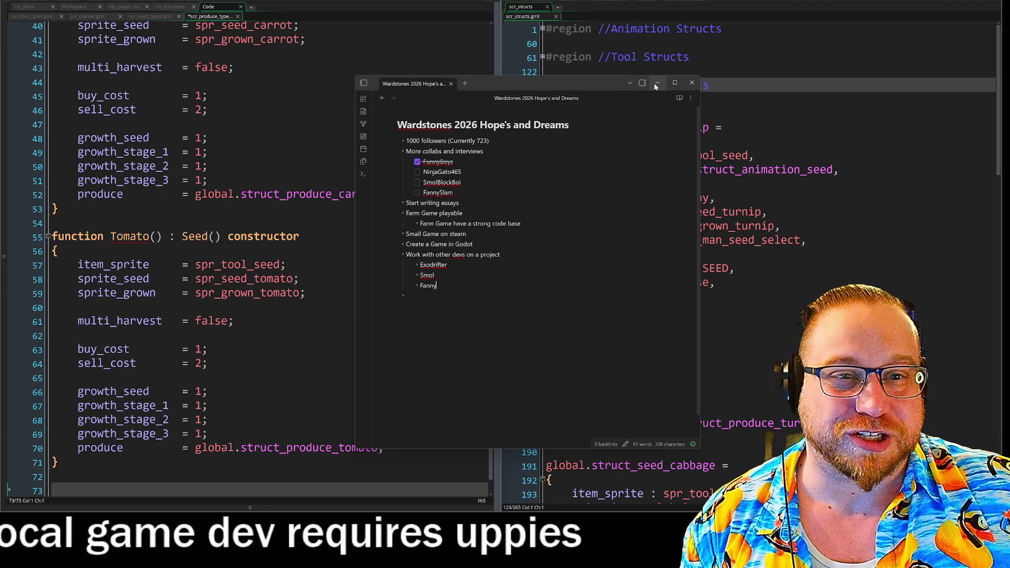
Minimize the Obsidian goals note so both code editors show fully
click(656, 83)
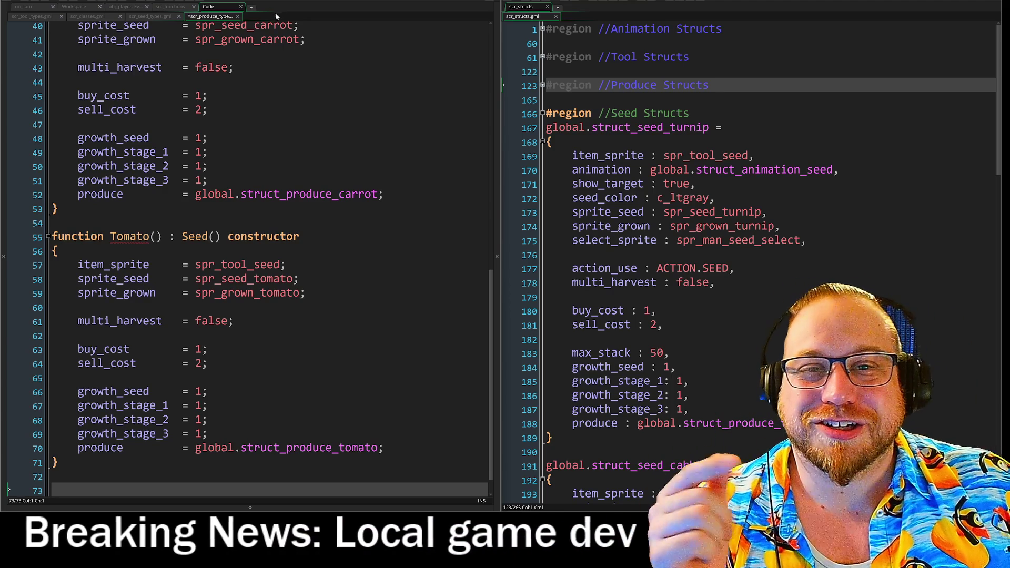
click(24, 8)
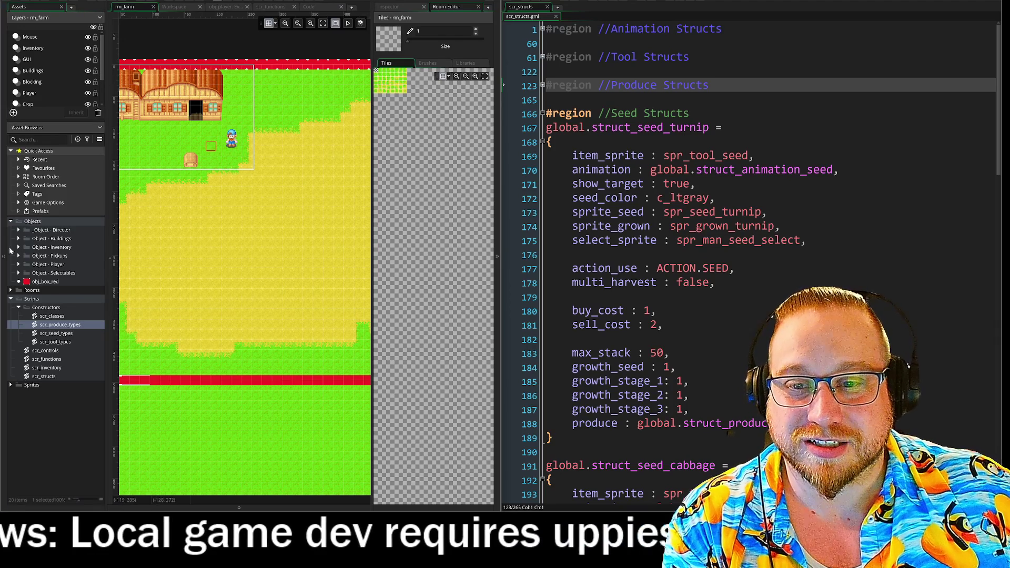
Collapse the asset browser and move the rm_farm tab first among workspaces
click(8, 245)
drag(23, 8, 66, 8)
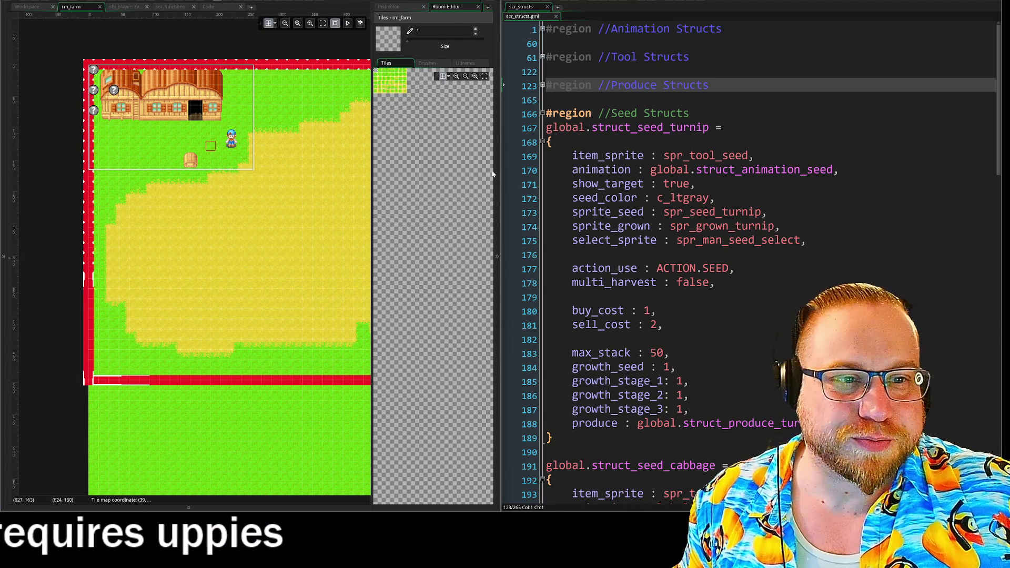
scroll(231, 169, up, 1)
scroll(231, 168, up, 1)
scroll(231, 169, up, 1)
scroll(231, 169, up, 1)
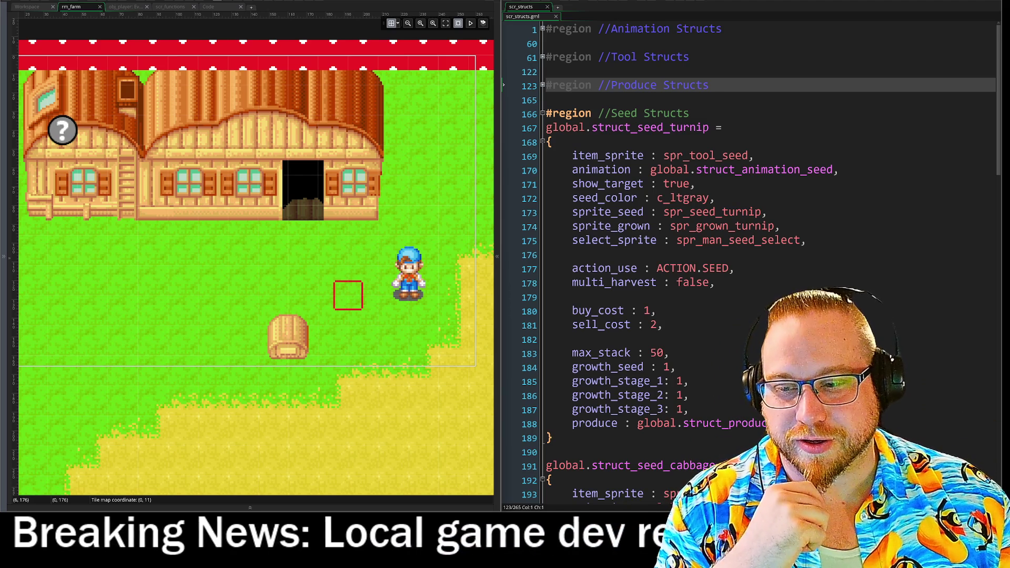
Switch back to the Code workspace showing scr_produce_types
click(209, 7)
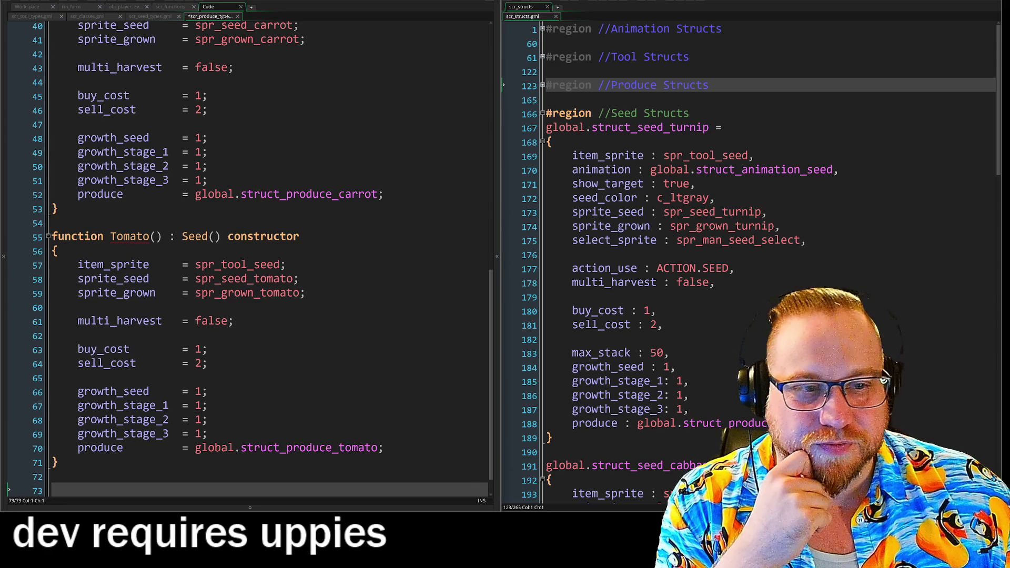
mouse_move(490, 296)
mouse_down()
mouse_move(484, 142)
mouse_move(509, 37)
mouse_up()
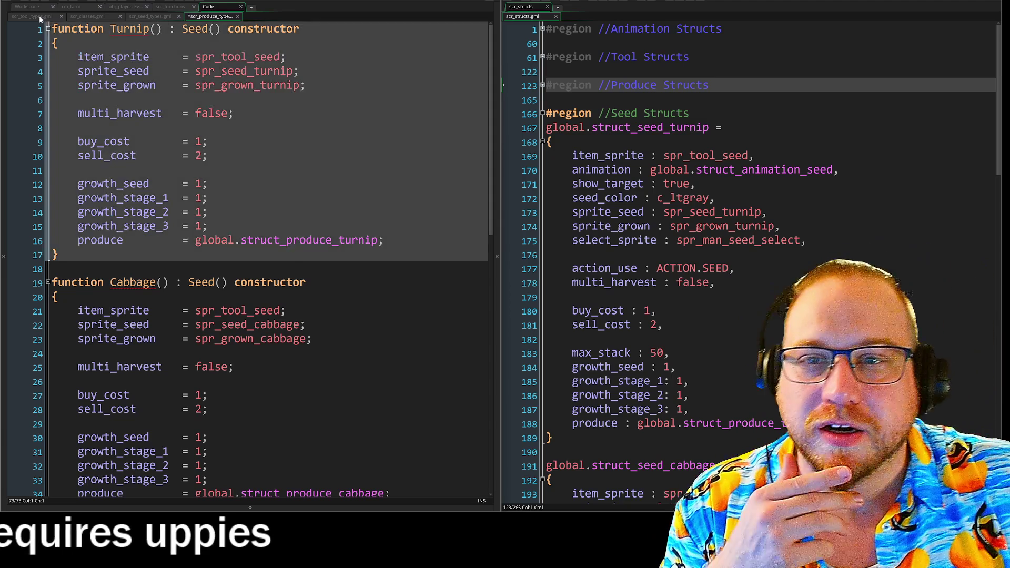
Fold the Pickup and Axe constructors in scr_tool_types
click(16, 17)
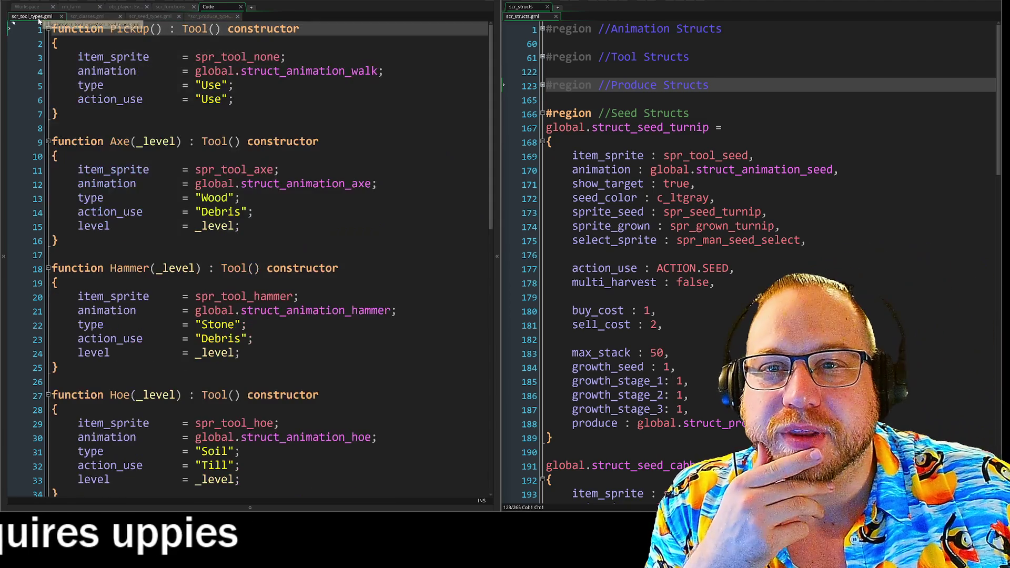
click(13, 26)
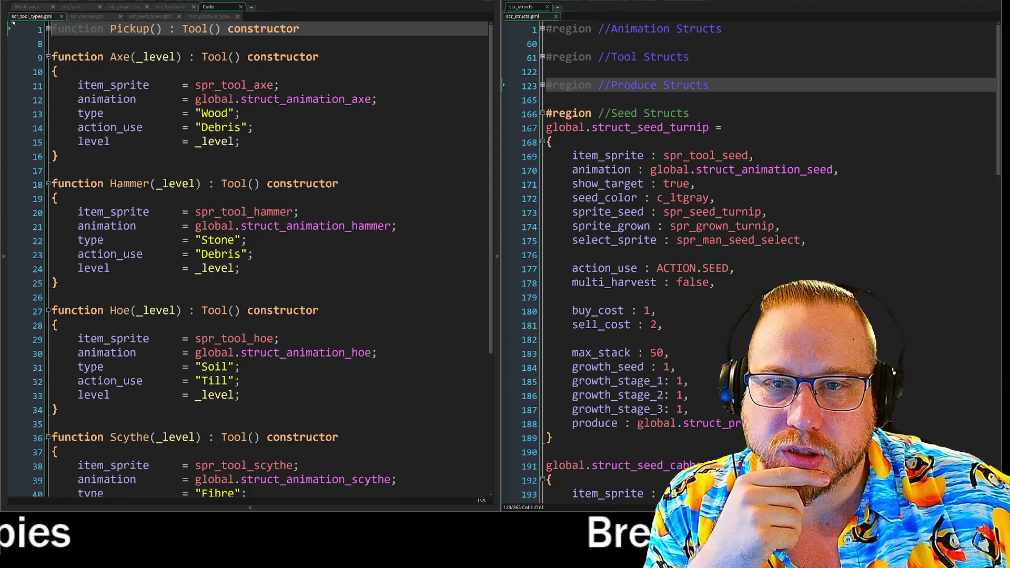
click(12, 55)
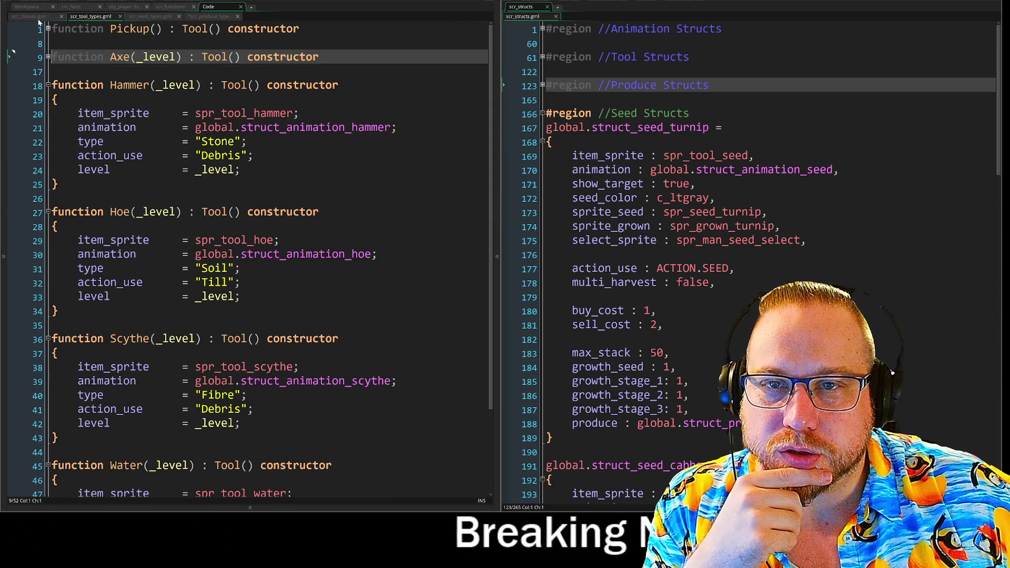
Fold the Item constructor in scr_classes
click(30, 16)
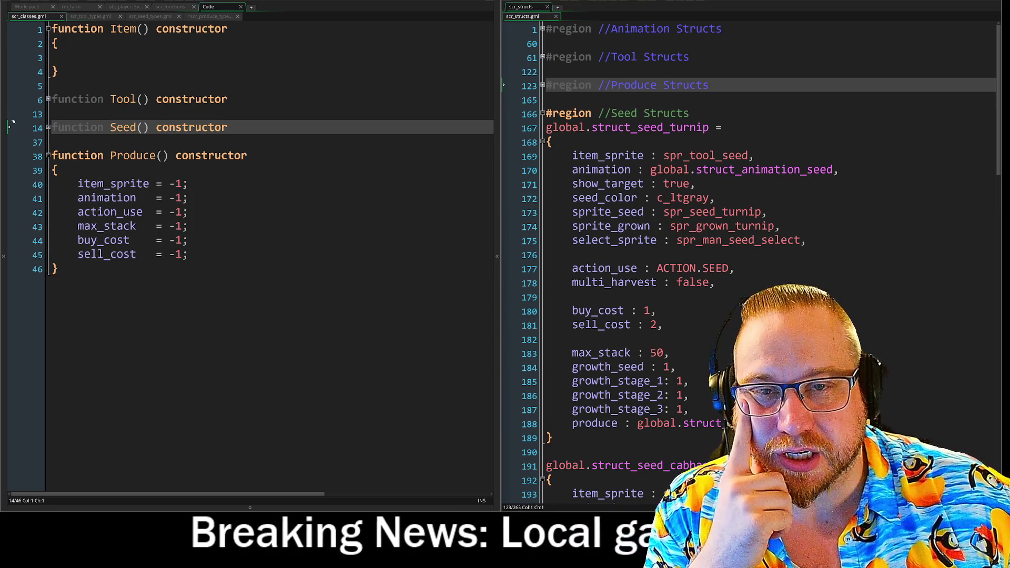
click(49, 29)
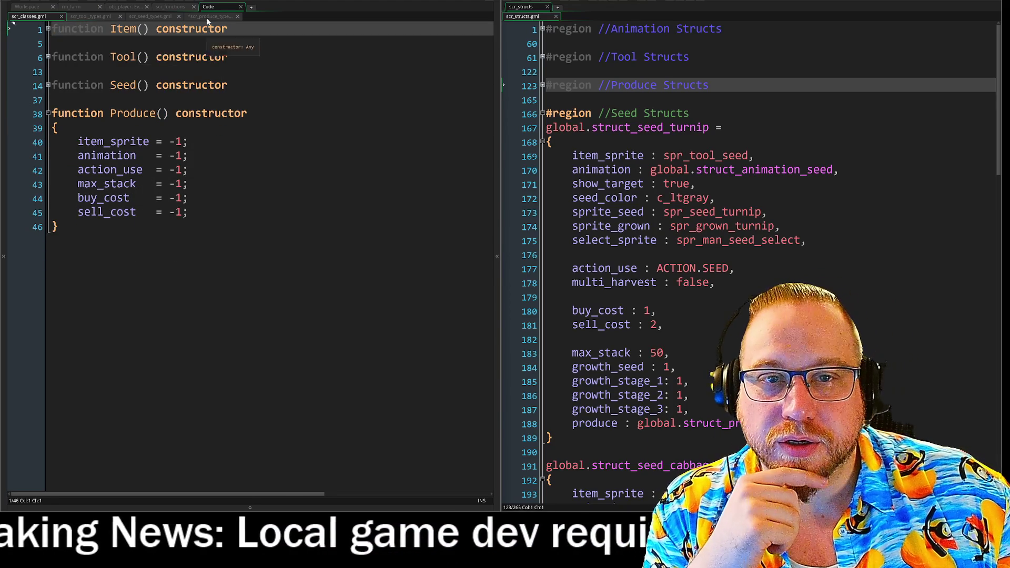
Switch back to the scr_produce_types script
click(209, 15)
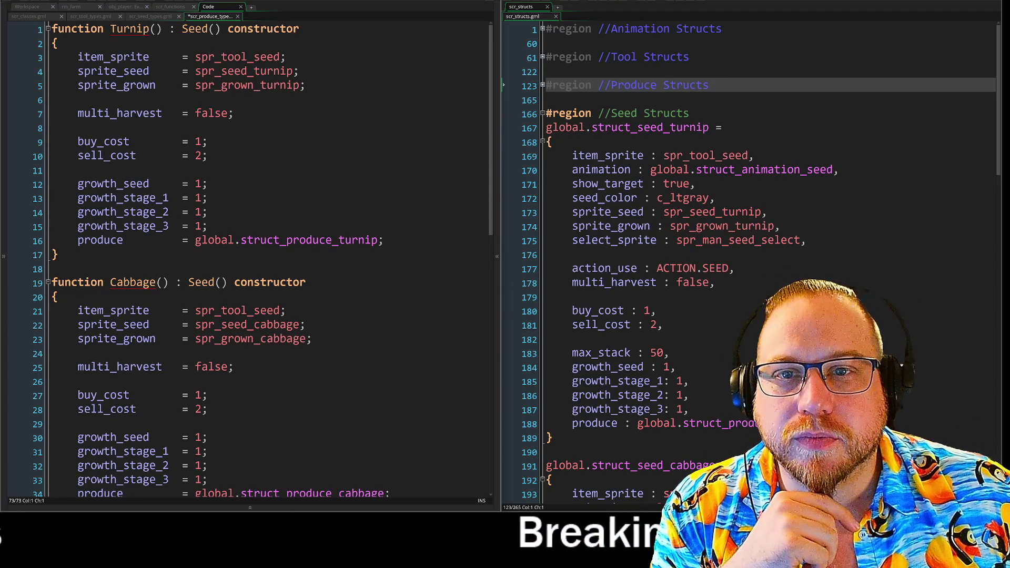
Delete the Turnip constructor's body lines in scr_produce_types
click(194, 32)
double_click(194, 34)
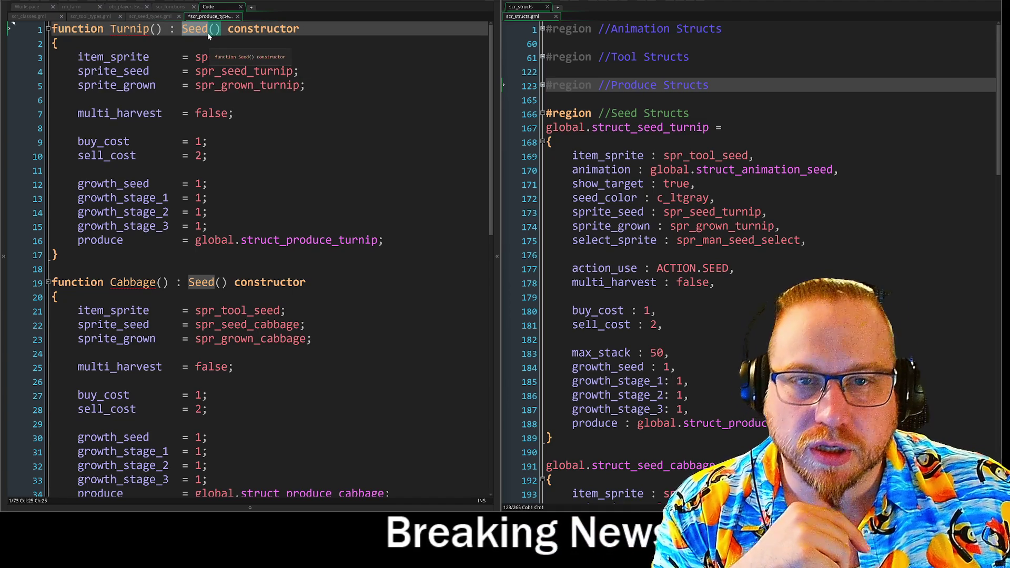
drag(384, 240, 111, 212)
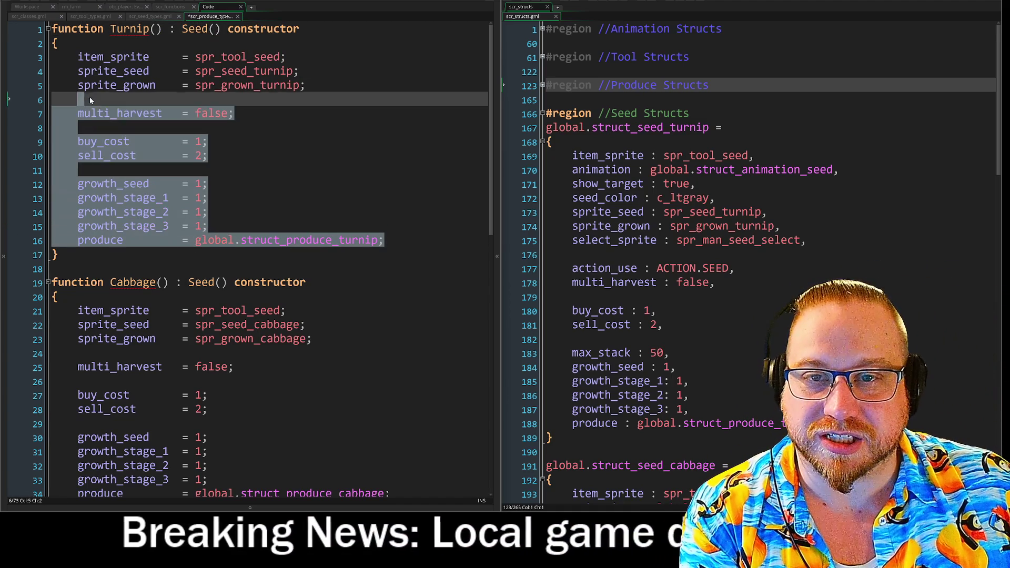
drag(12, 211, 8, 56)
key(BackSpace)
Make Turnip extend Produce instead of Seed, then view scr_seed_types for comparison
key(Up)
key(Up)
key(ctrl+Right)
key(ctrl+Right)
key(ctrl+Right)
key(ctrl+Right)
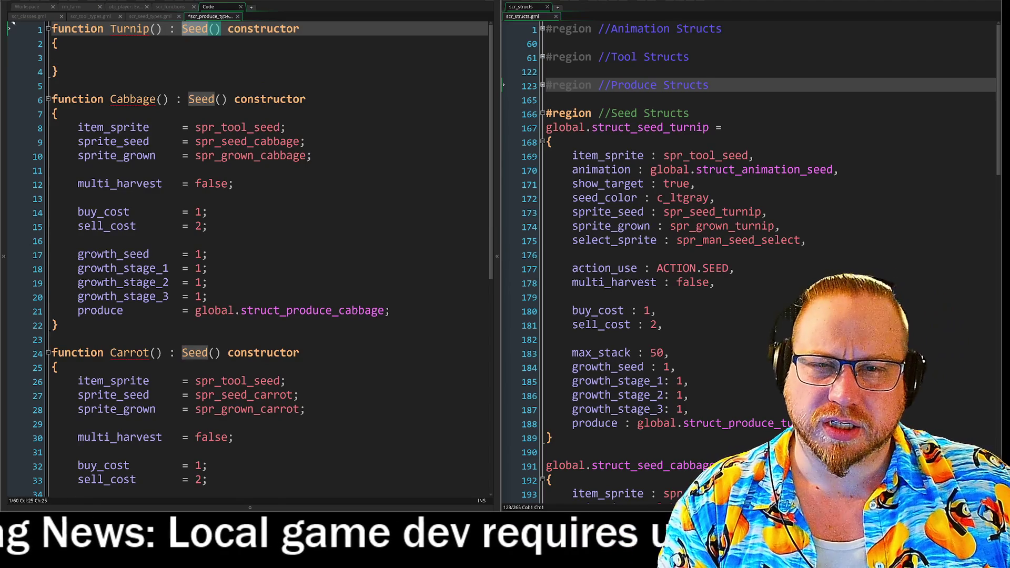
key(ctrl+BackSpace)
text(Prod)
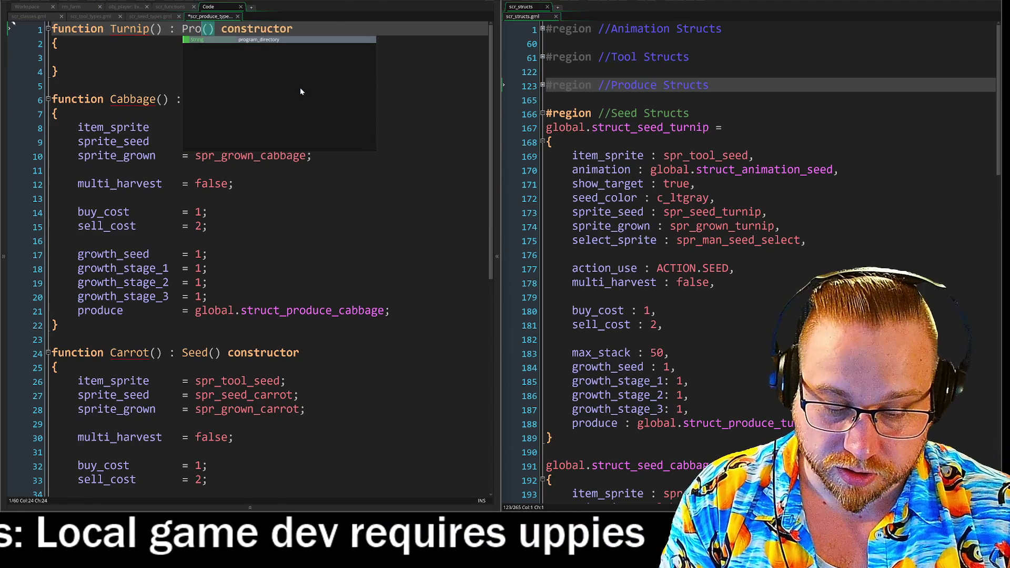
text(uce)
key(Down)
key(Down)
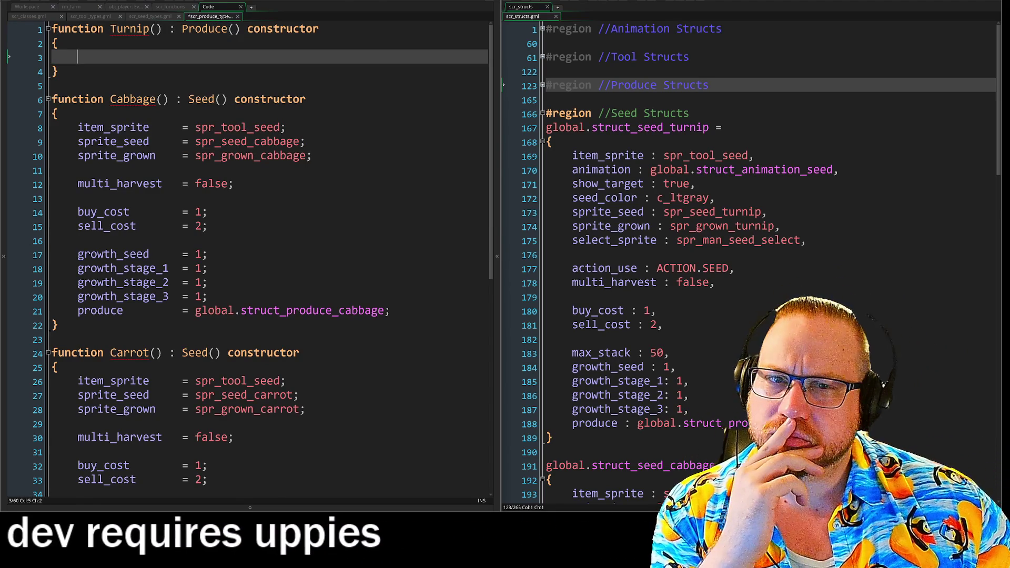
click(273, 28)
key(Left)
key(Left)
key(Left)
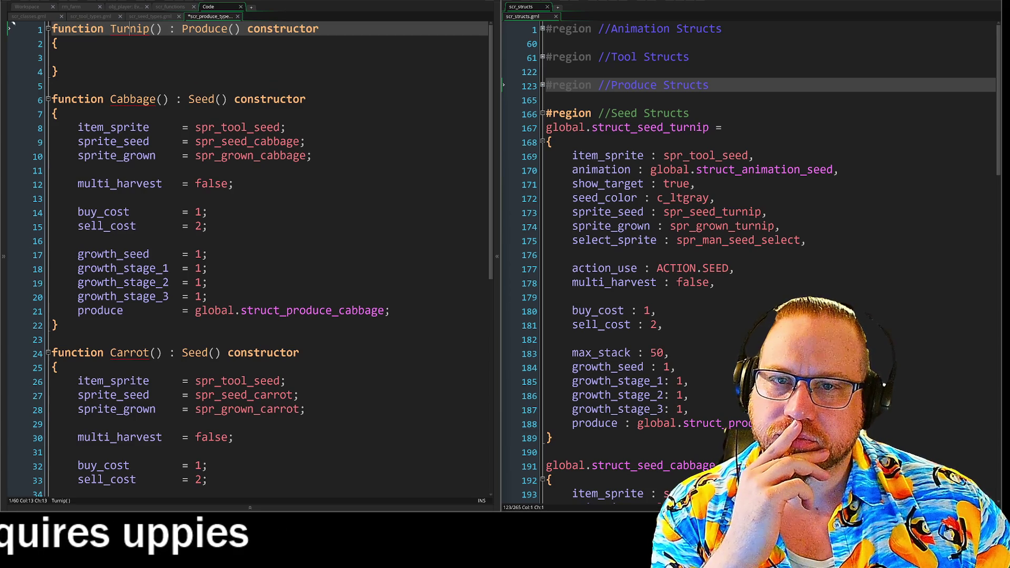
key(Right)
key(Right)
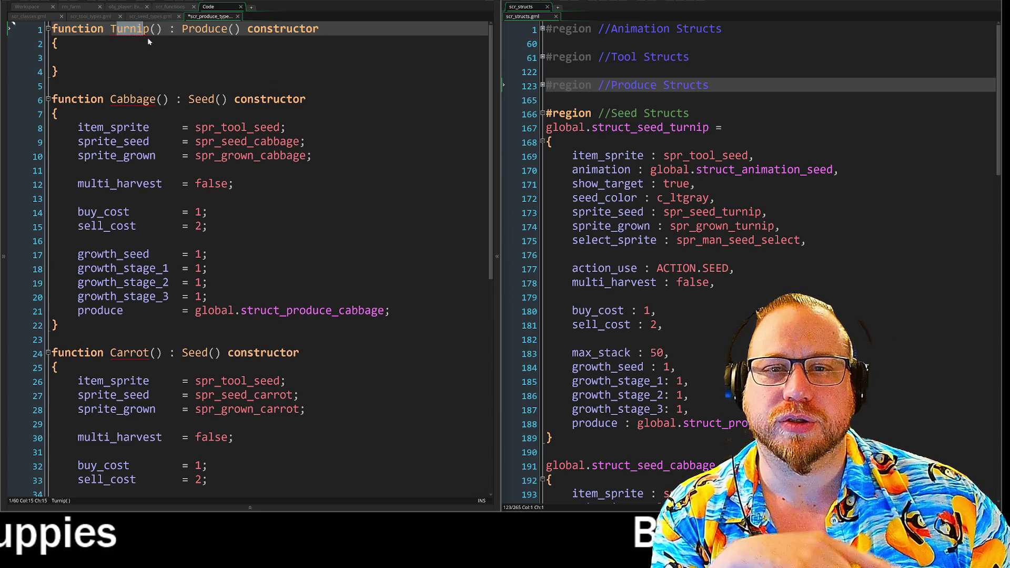
click(150, 16)
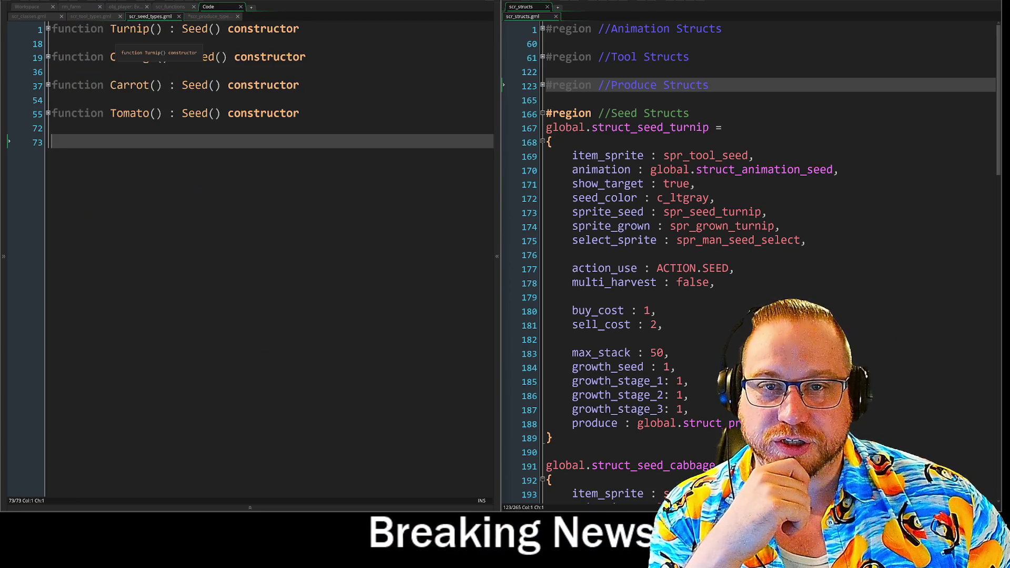
click(155, 29)
key(ctrl+Tab)
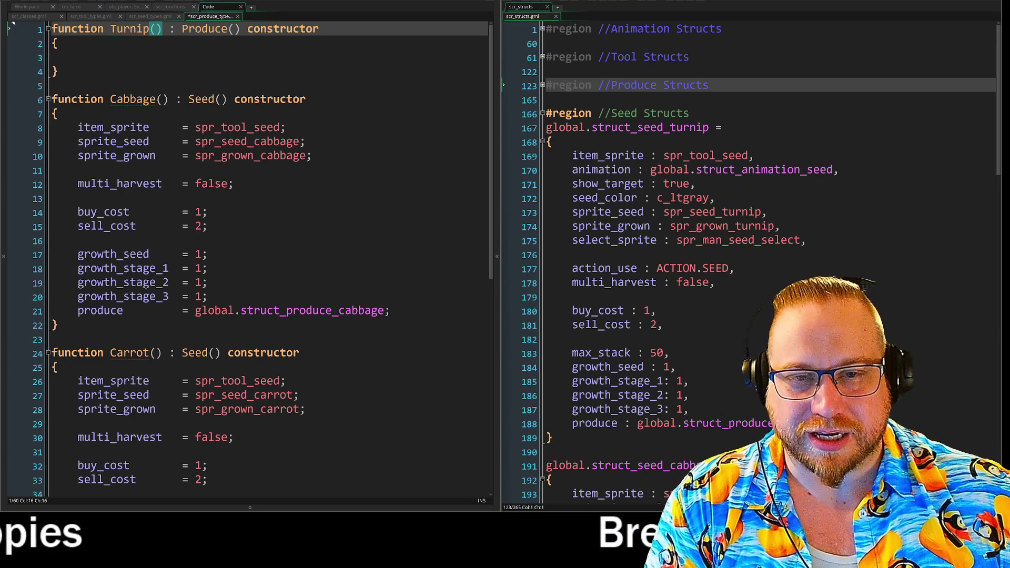
Fold the Hammer, Hoe, Scythe and Water constructors in scr_tool_types
click(146, 17)
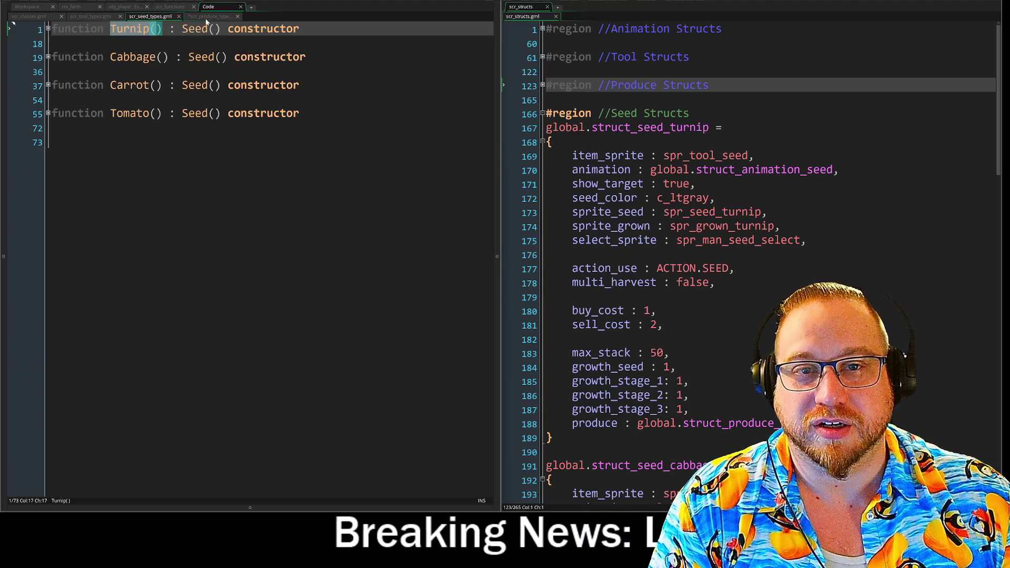
click(208, 16)
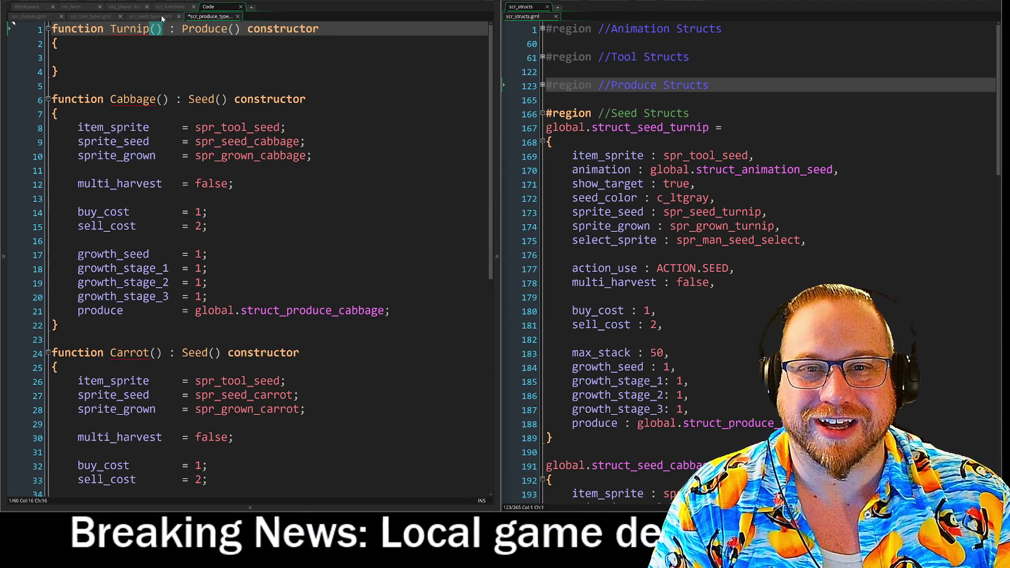
click(29, 18)
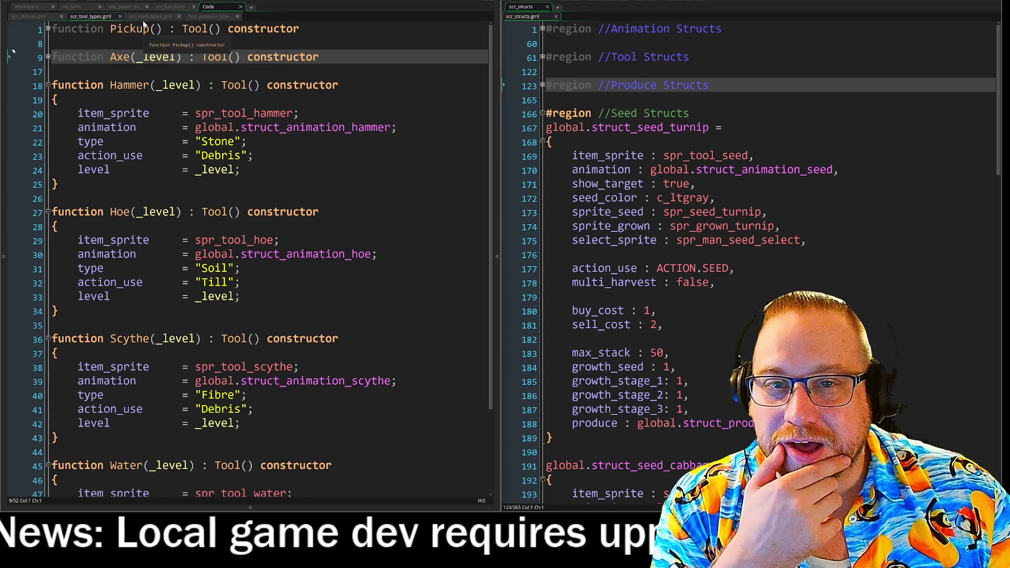
click(47, 86)
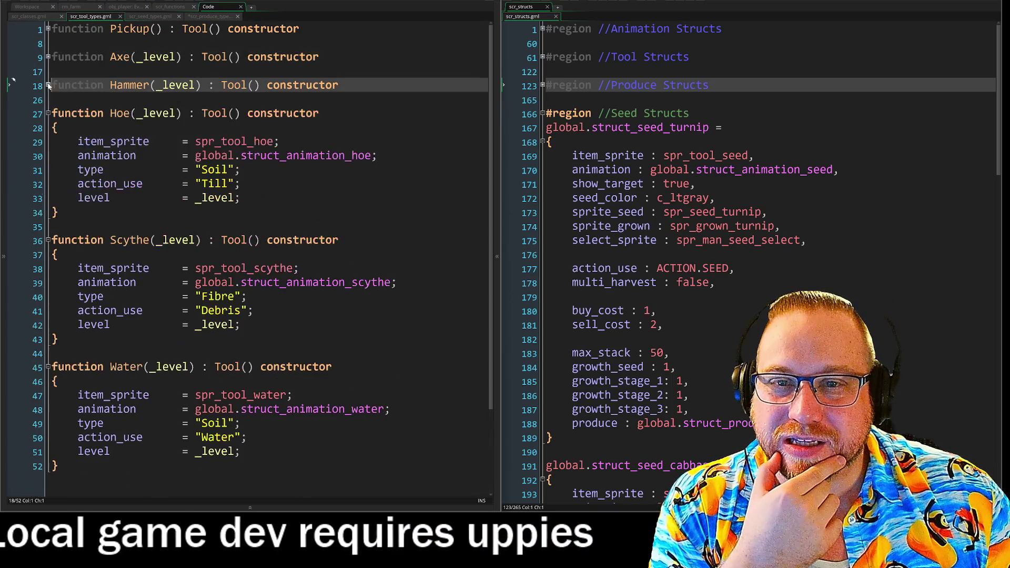
click(48, 115)
click(48, 141)
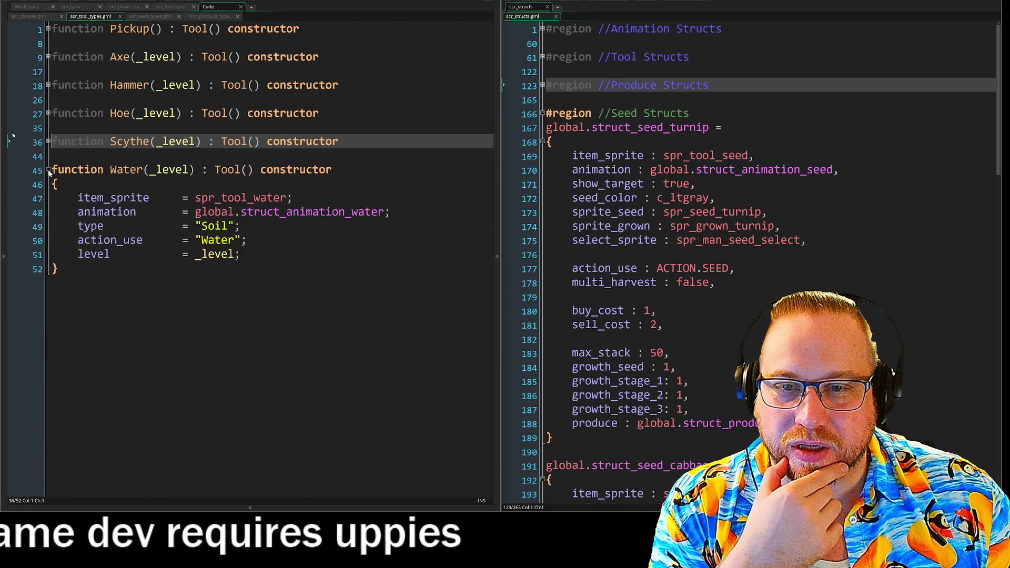
click(49, 170)
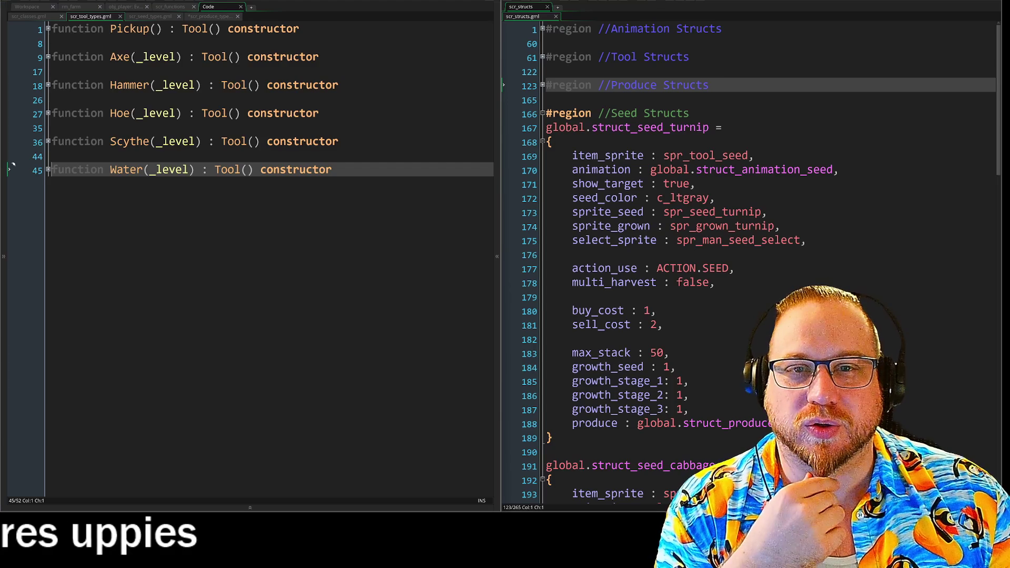
Return to scr_produce_types and bring up the hopes-and-dreams note
click(150, 15)
click(212, 16)
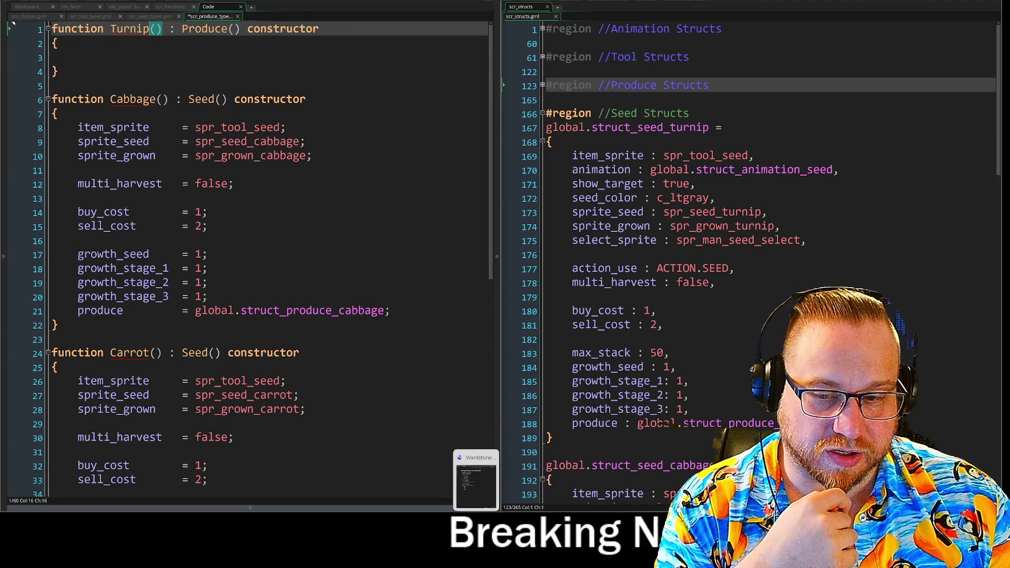
click(475, 474)
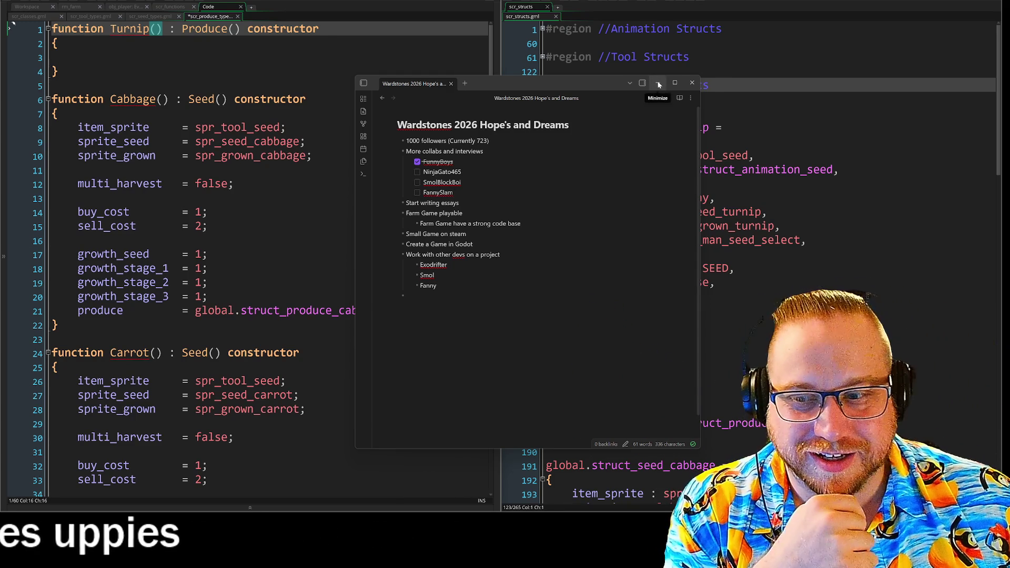
click(657, 84)
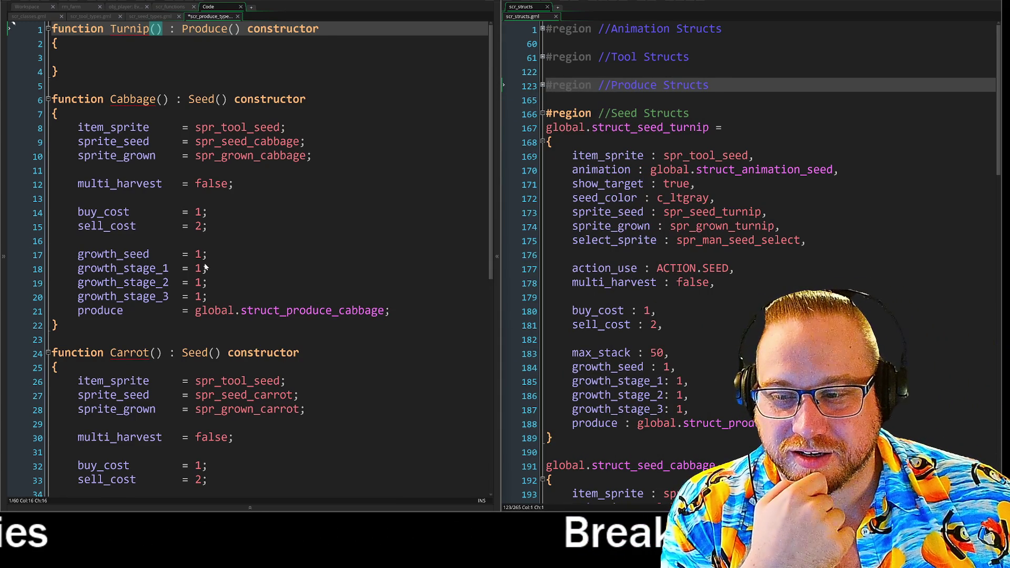
click(404, 322)
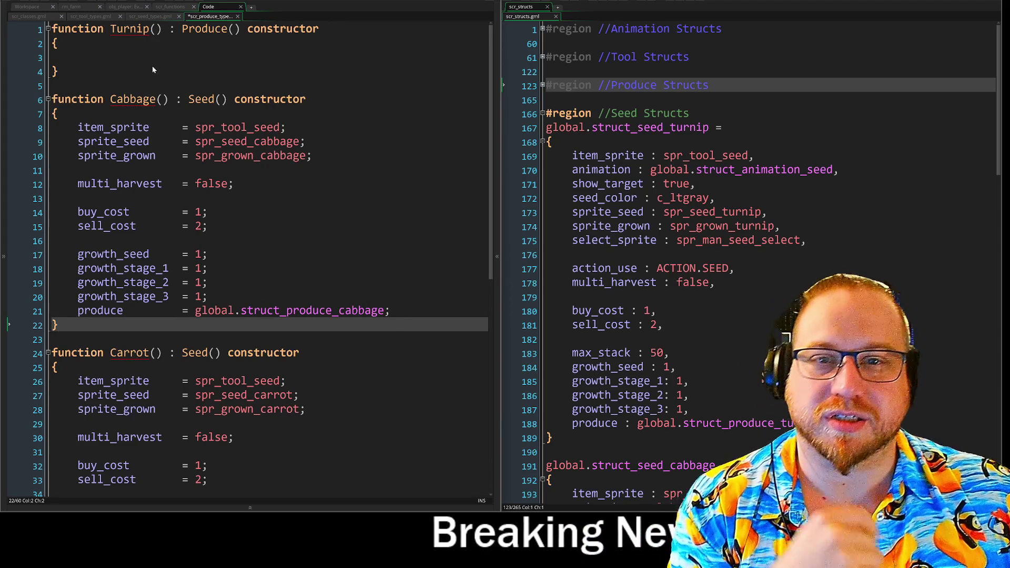
mouse_move(129, 29)
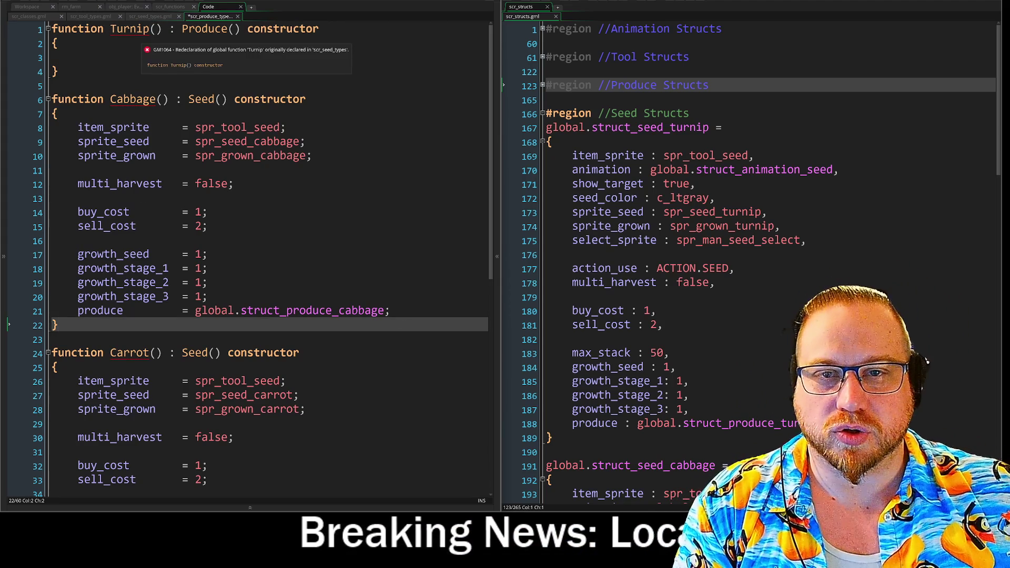
Rename the produce-types Turnip constructor to TurnipItem
click(149, 29)
text(_I)
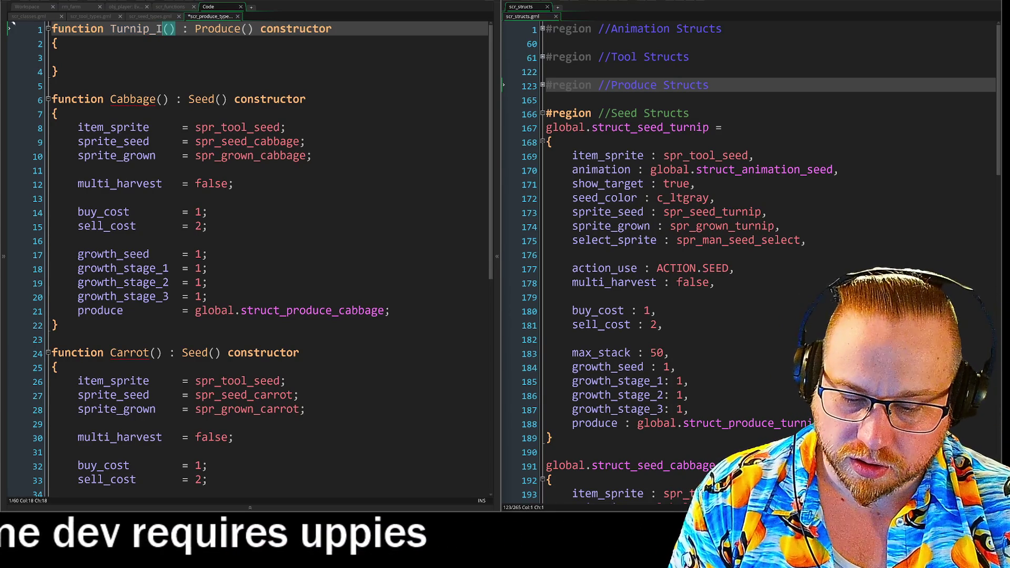
text(t)
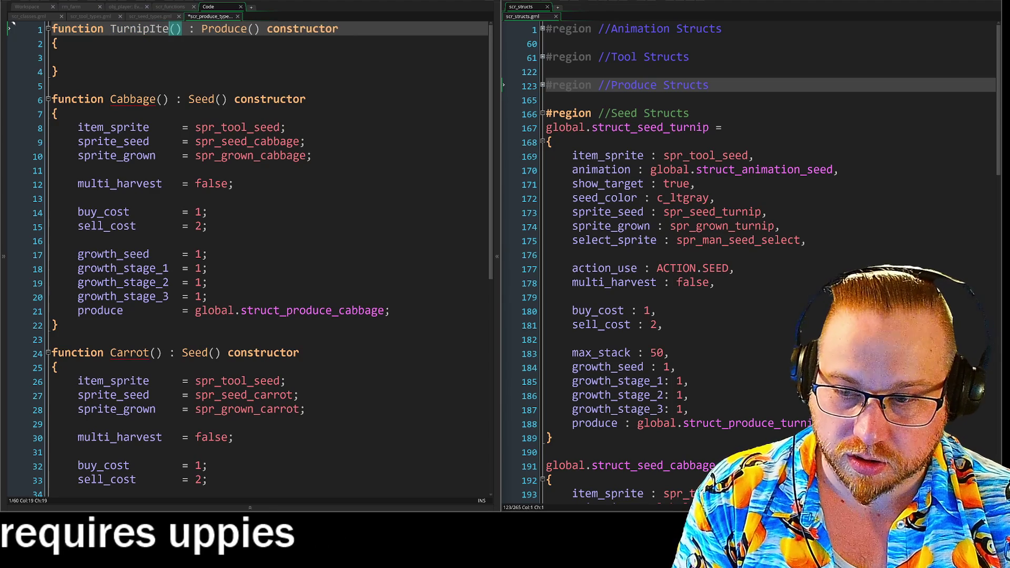
text(e)
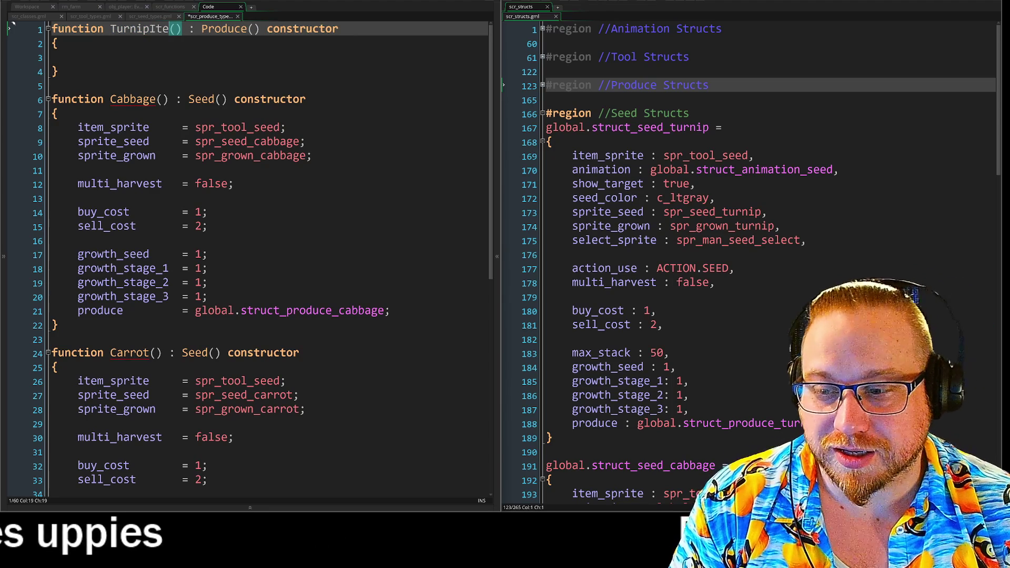
text(m)
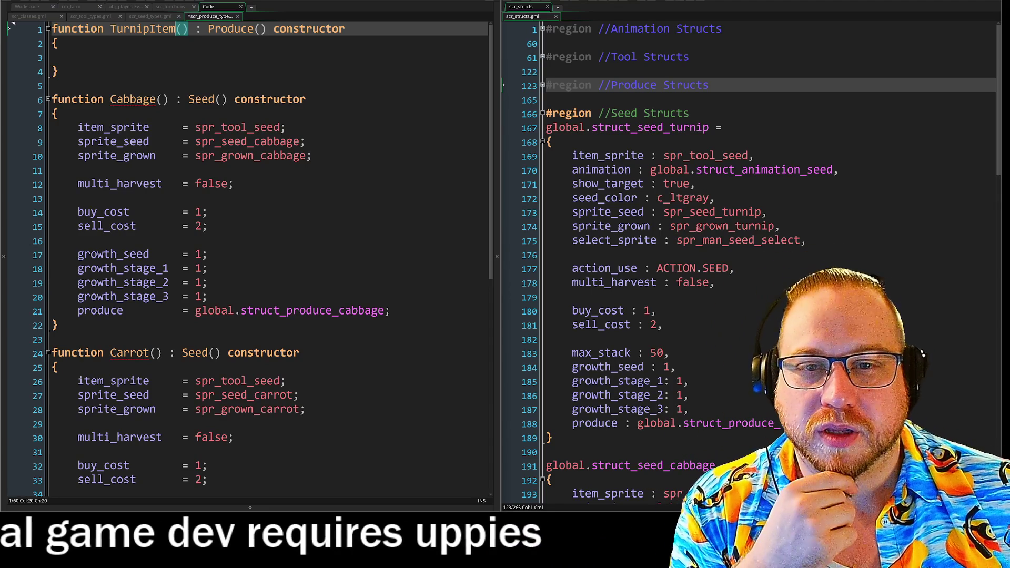
right_click(177, 29)
click(63, 71)
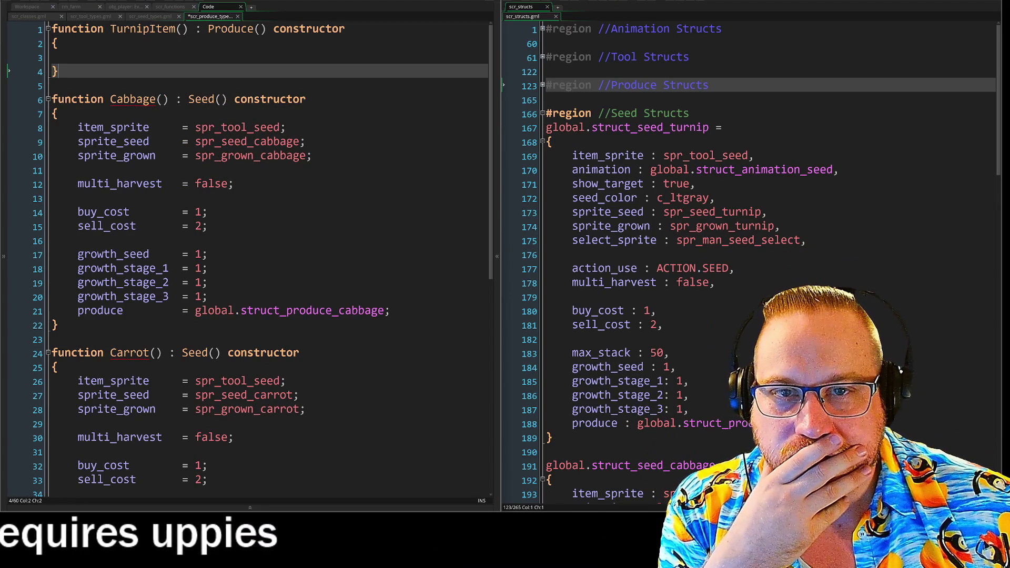
Select the Item suffix of TurnipItem and bring up its editing options
drag(150, 28, 174, 34)
click(162, 28)
right_click(173, 33)
Position the caret after the Cabbage, Carrot and Tomato constructor names in turn
key(Escape)
key(Down)
key(Down)
key(Down)
key(Left)
key(Left)
key(Left)
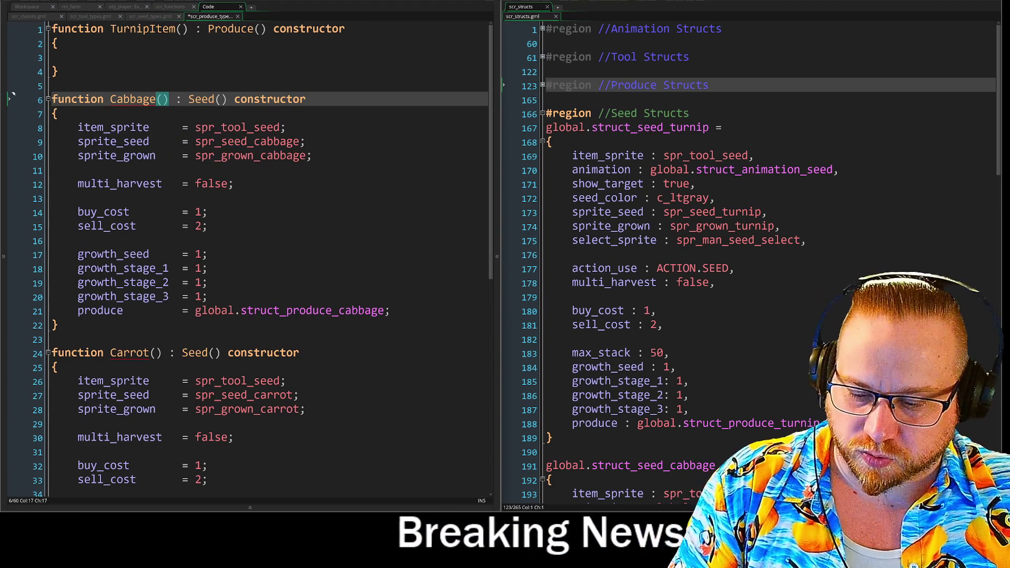
text(Item)
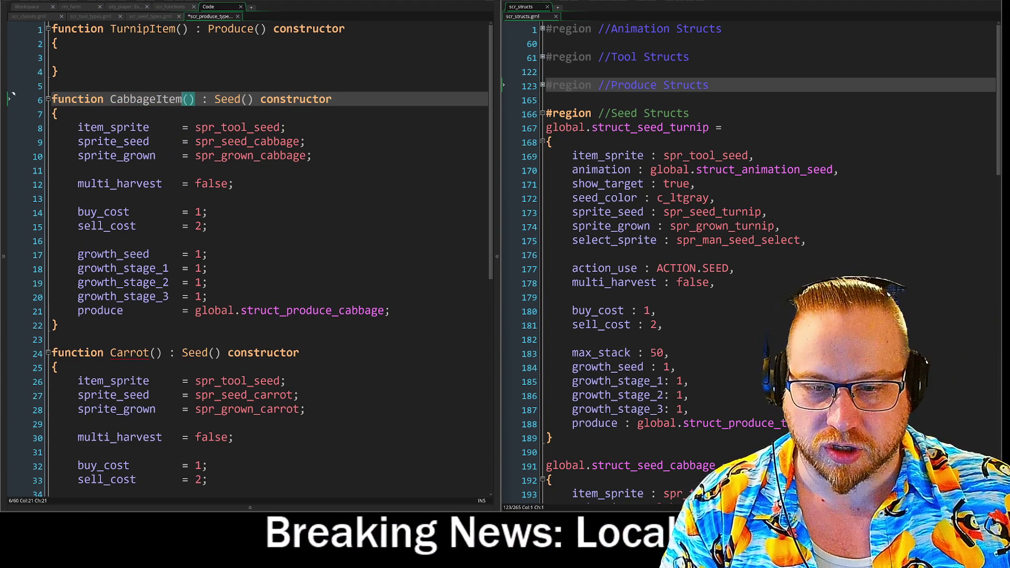
key(Down)
key(Down)
key(Down)
key(Left)
key(Left)
key(Left)
text(Item)
scroll(268, 261, down, 6)
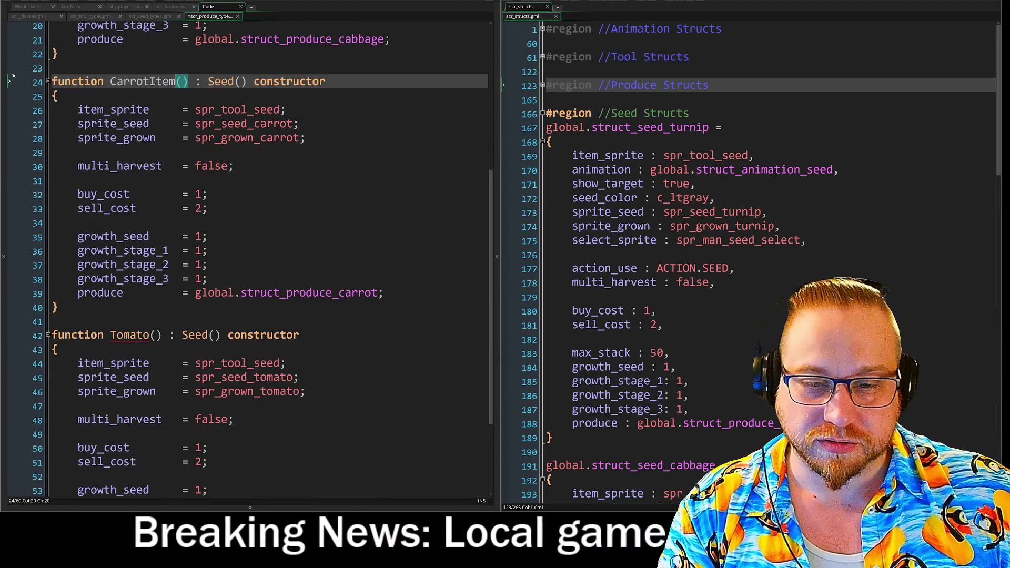
click(148, 334)
text(Item)
scroll(268, 260, down, 2)
scroll(268, 261, down, 1)
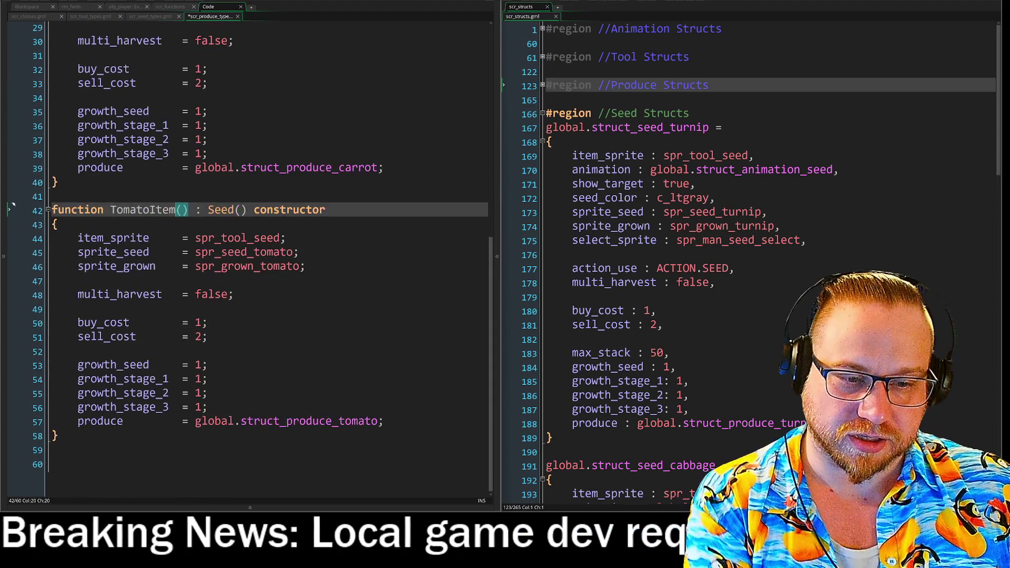
drag(385, 422, 98, 336)
Delete the TomatoItem and CarrotItem constructor bodies, leaving only their braces
key(shift+Up)
key(shift+Up)
key(shift+Up)
key(BackSpace)
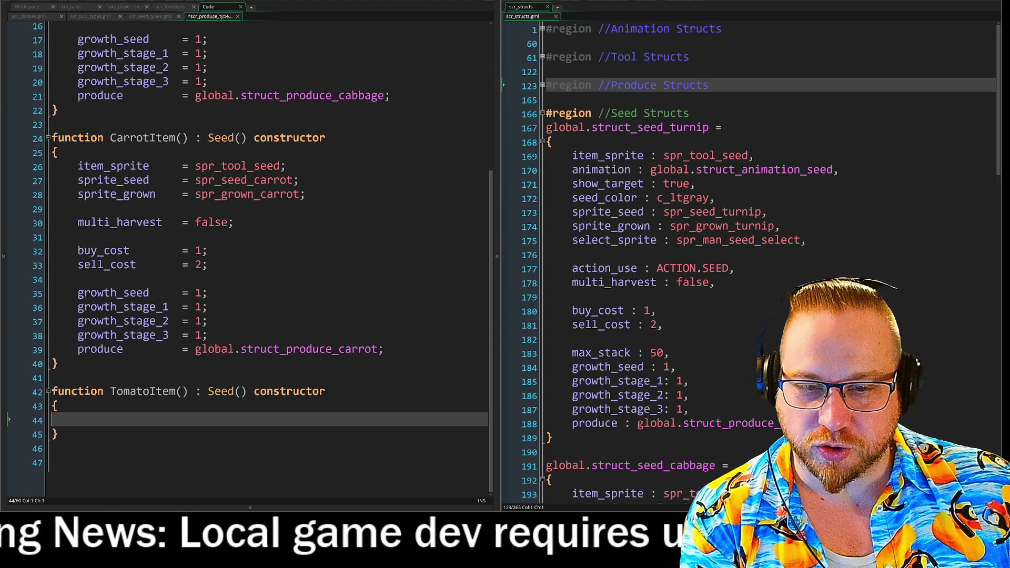
key(Up)
key(Up)
key(Up)
key(End)
key(shift+Up)
key(shift+Up)
key(shift+Up)
key(shift+Up)
key(shift+Up)
key(shift+Up)
key(shift+Home)
key(BackSpace)
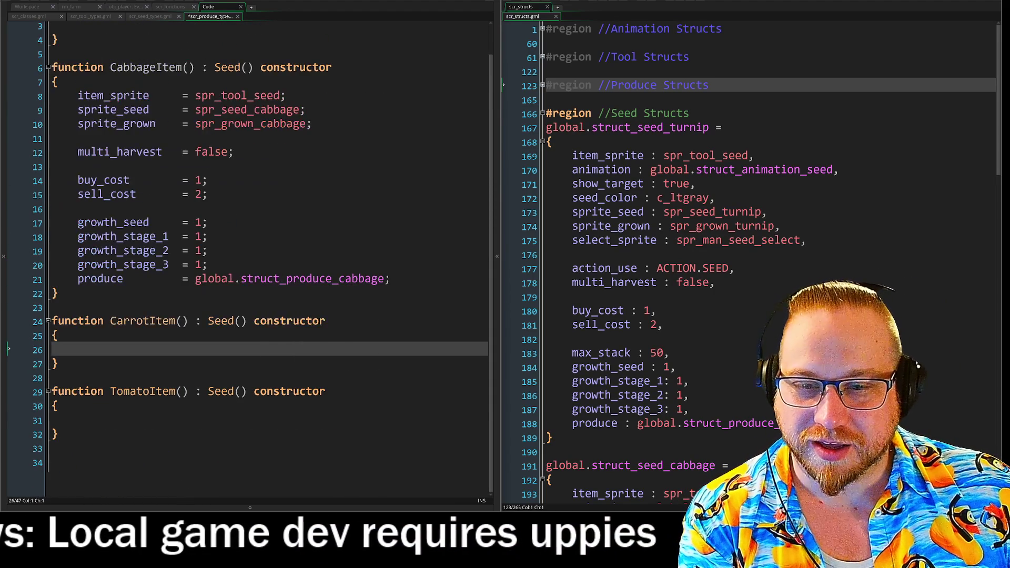
scroll(250, 259, up, 1)
Delete the CabbageItem body including its item_sprite line and the leftover blank line
drag(390, 310, 77, 142)
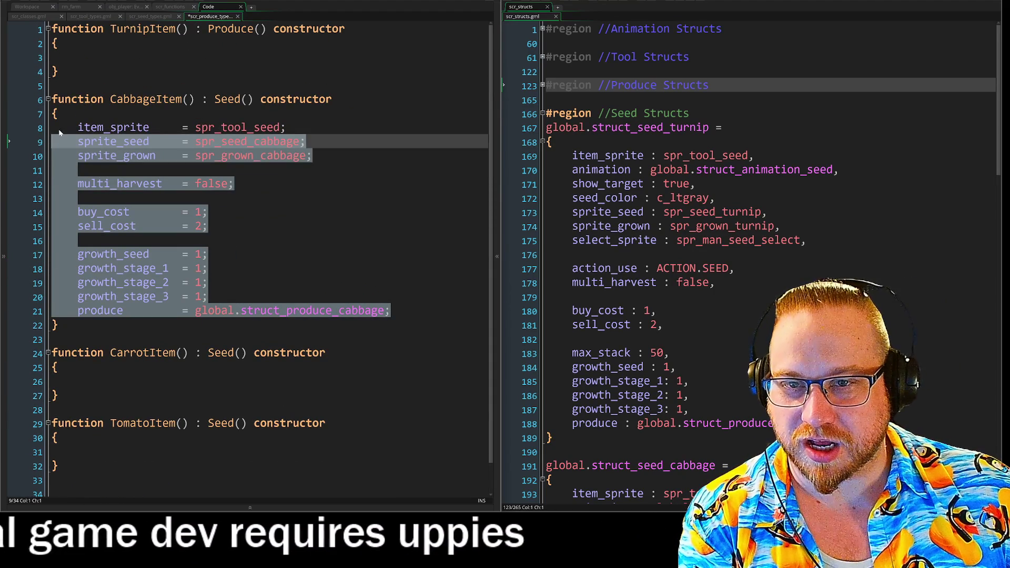
key(BackSpace)
key(Up)
key(End)
key(shift+Home)
key(BackSpace)
key(BackSpace)
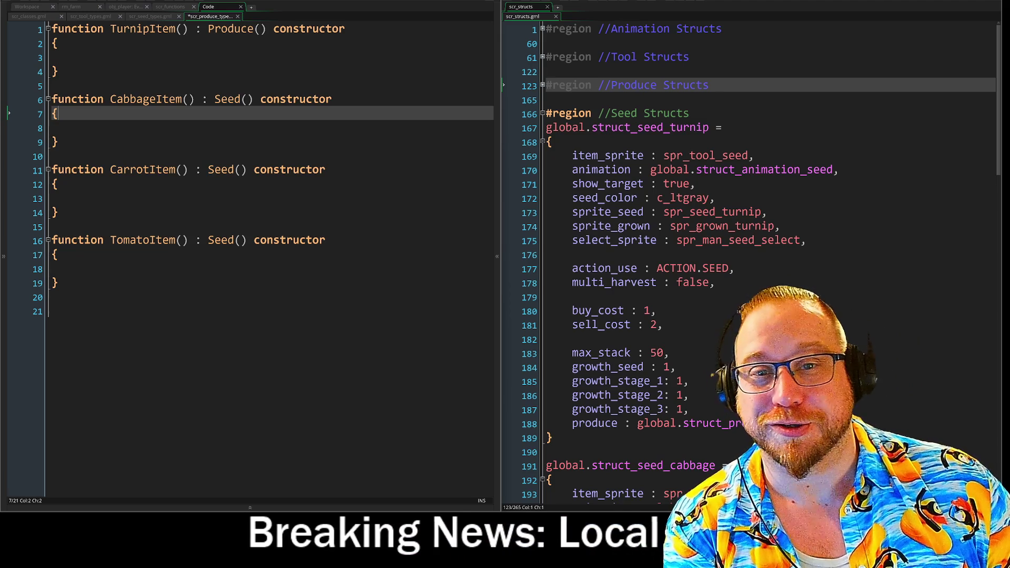
Review the seed types script, briefly unfolding and refolding the CabbageSeed constructor
click(147, 18)
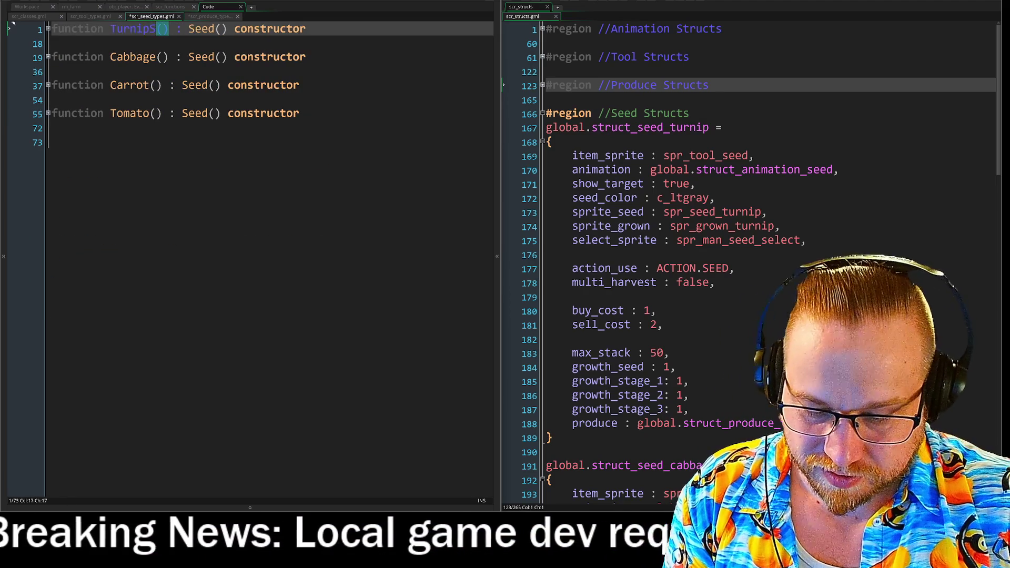
text(Seed)
key(Down)
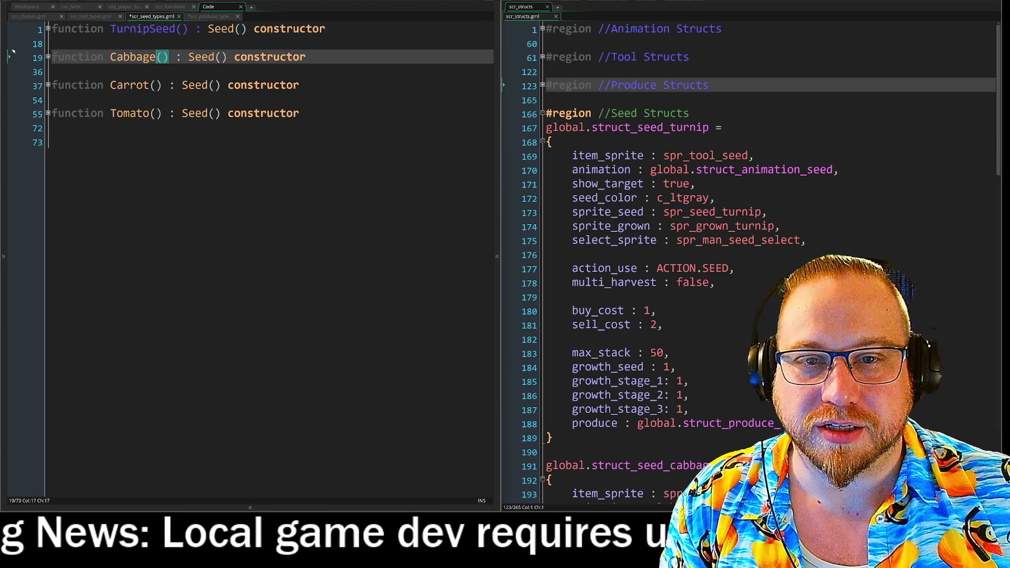
text(Seed)
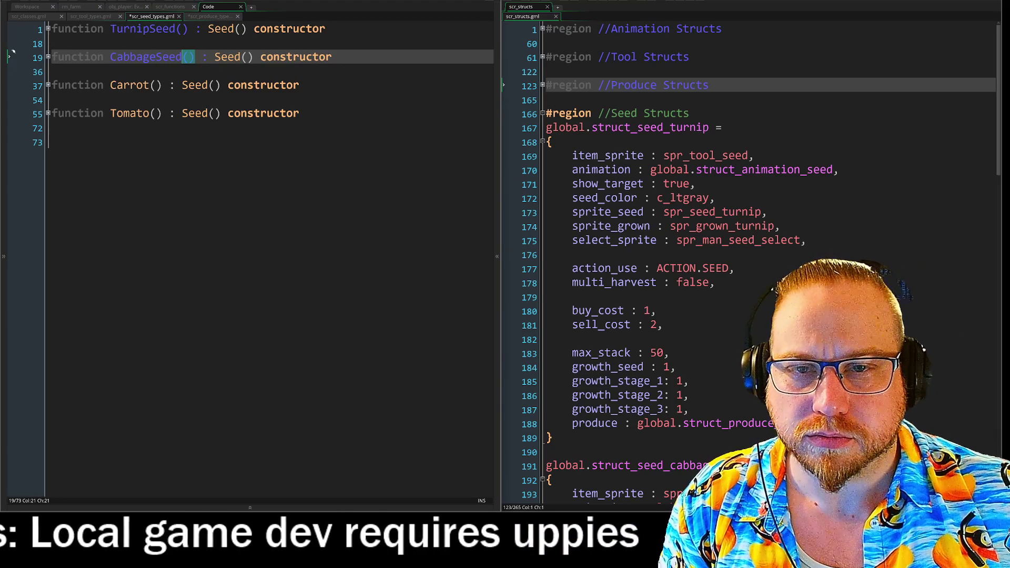
key(Down)
key(Up)
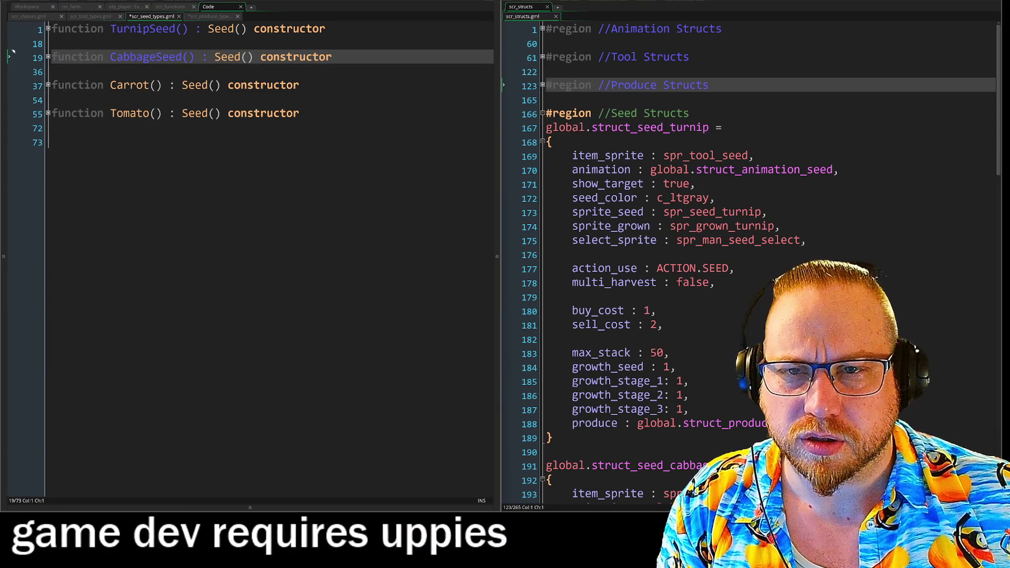
key(Right)
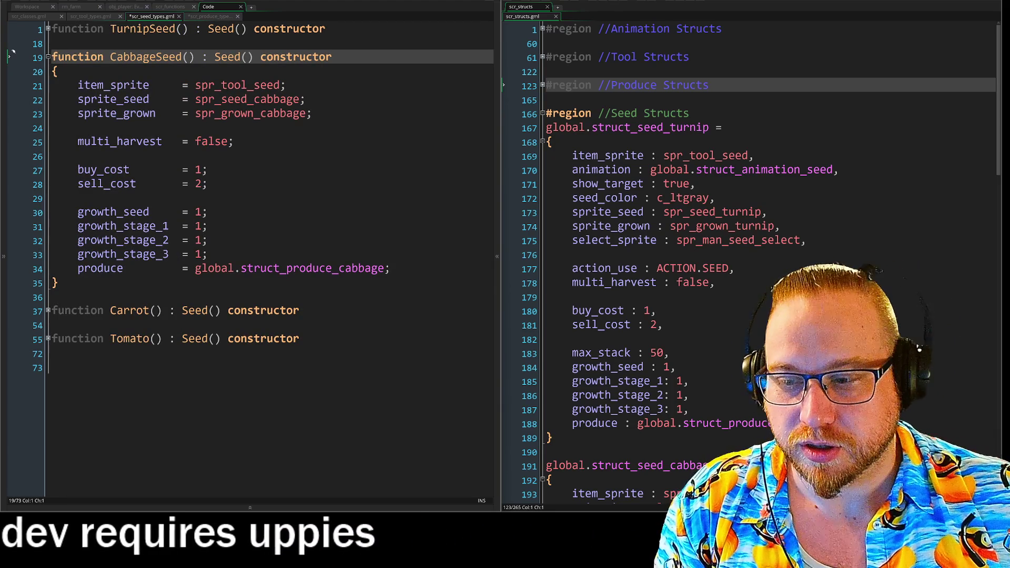
click(48, 57)
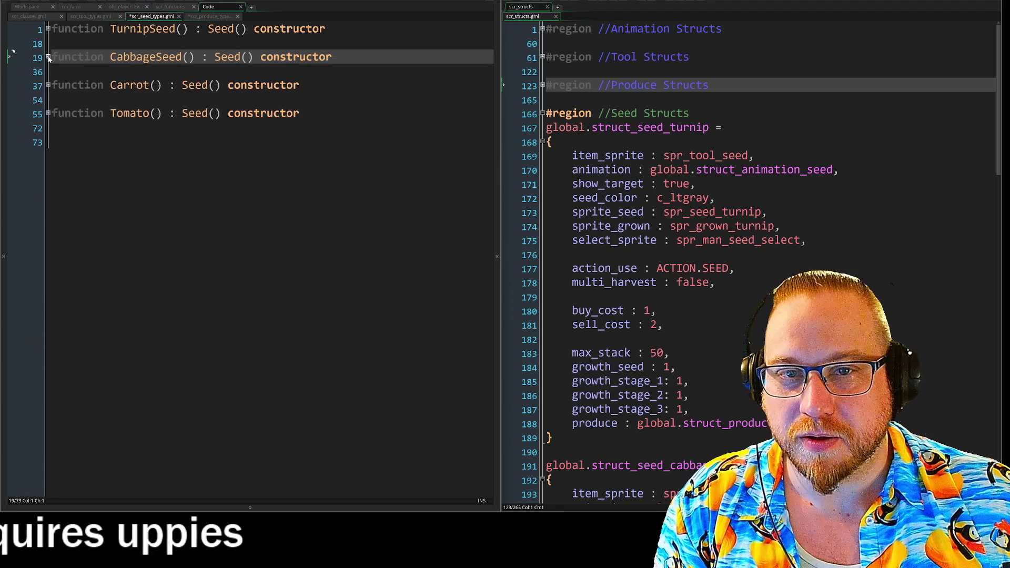
key(Down)
key(Down)
key(ctrl+Right)
key(ctrl+Right)
text(Se)
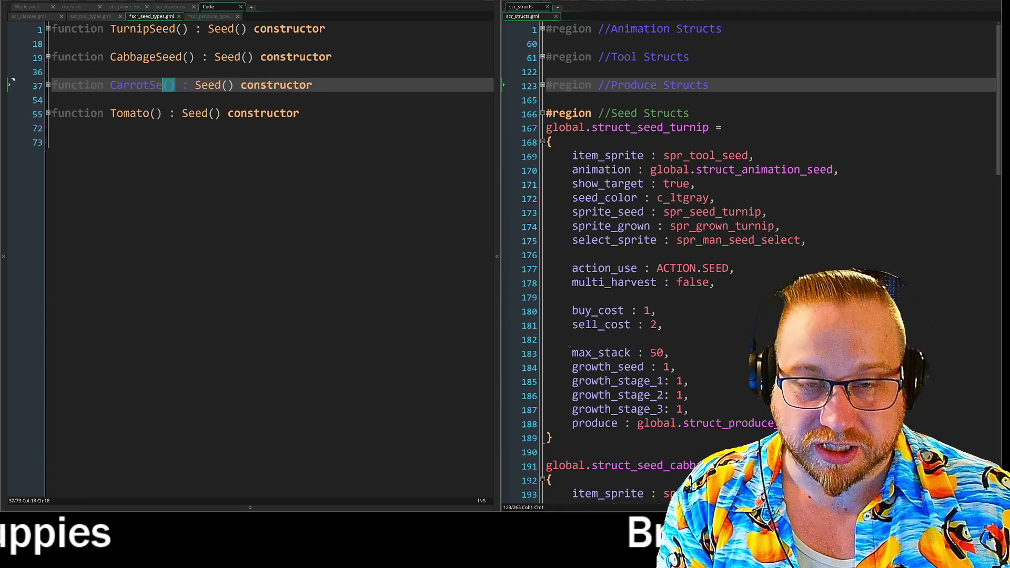
text(ed)
Inspect and refold the CarrotSeed constructor, then return to the produce types script
key(Down)
key(Down)
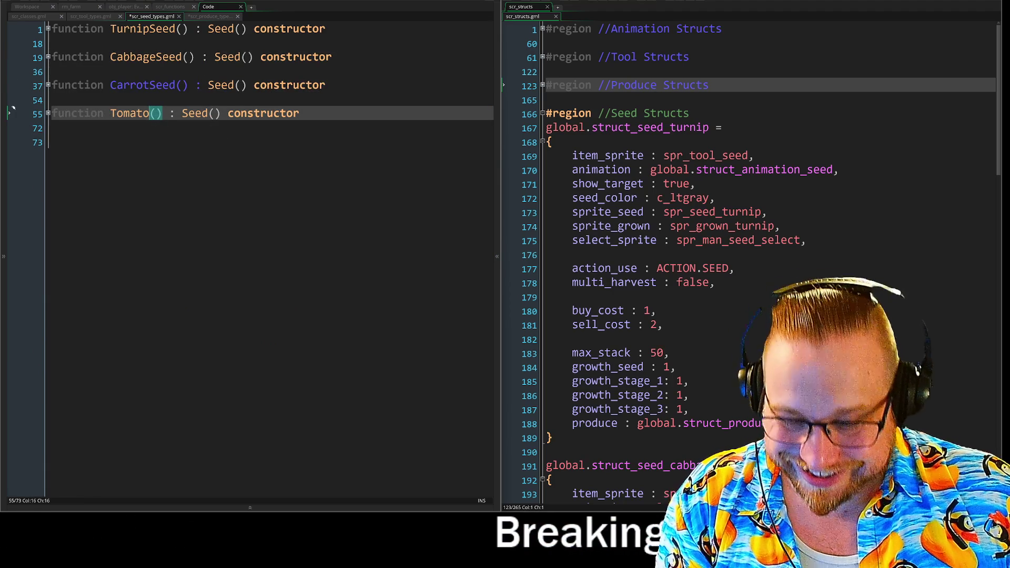
text(Seed)
key(Right)
key(Right)
key(Down)
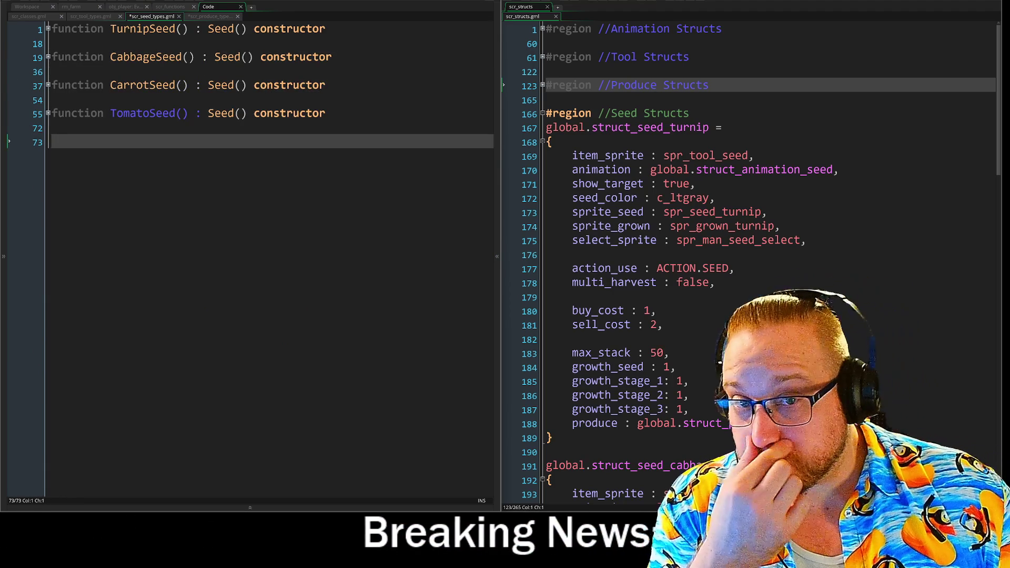
key(Up)
key(Up)
key(Down)
key(Down)
key(Down)
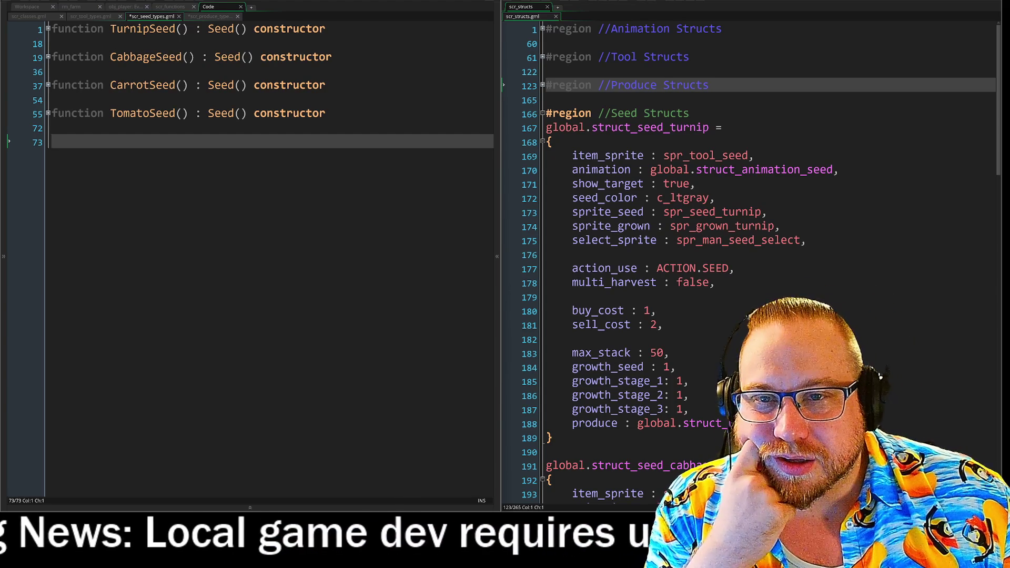
click(48, 85)
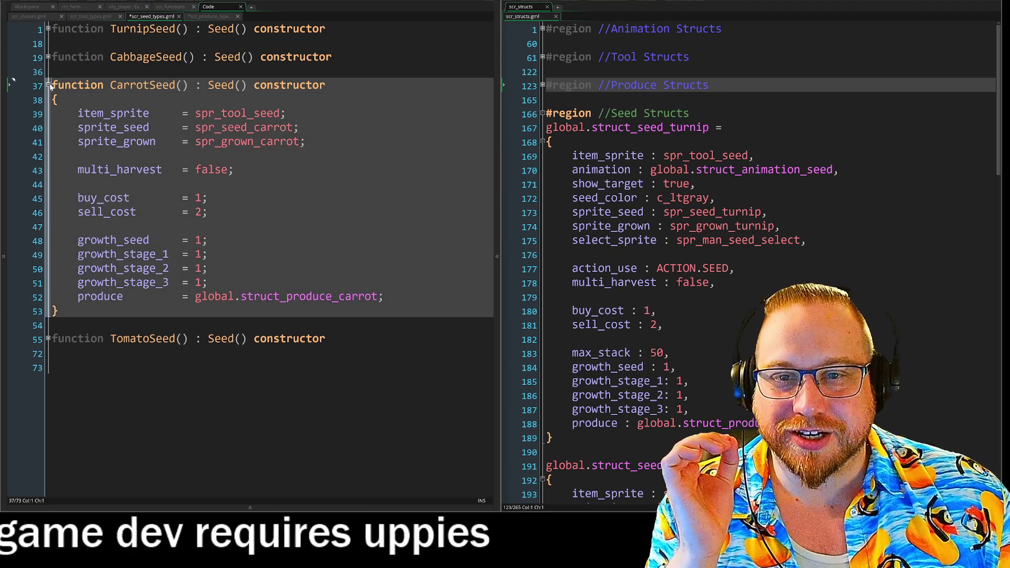
click(47, 86)
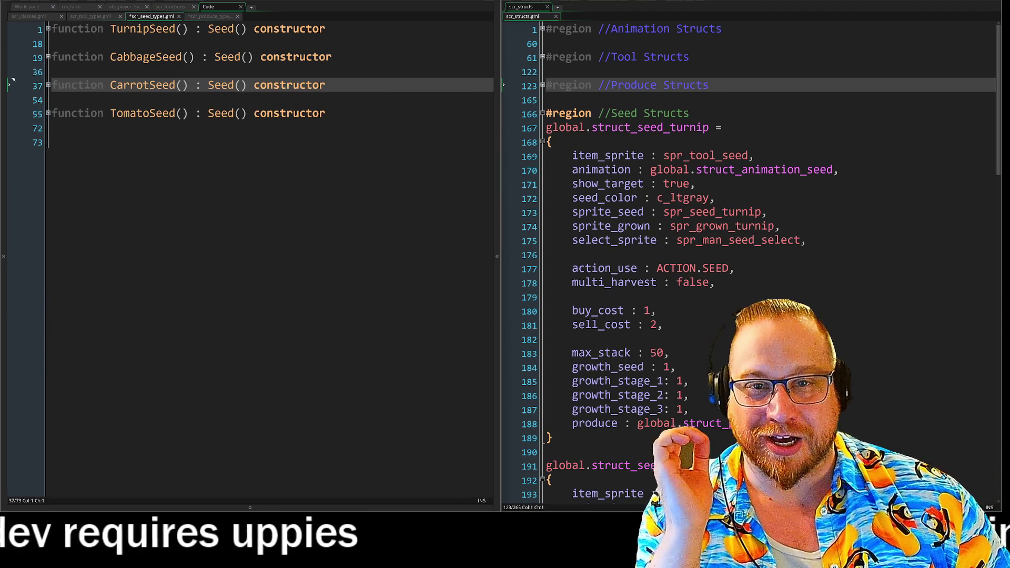
click(8, 127)
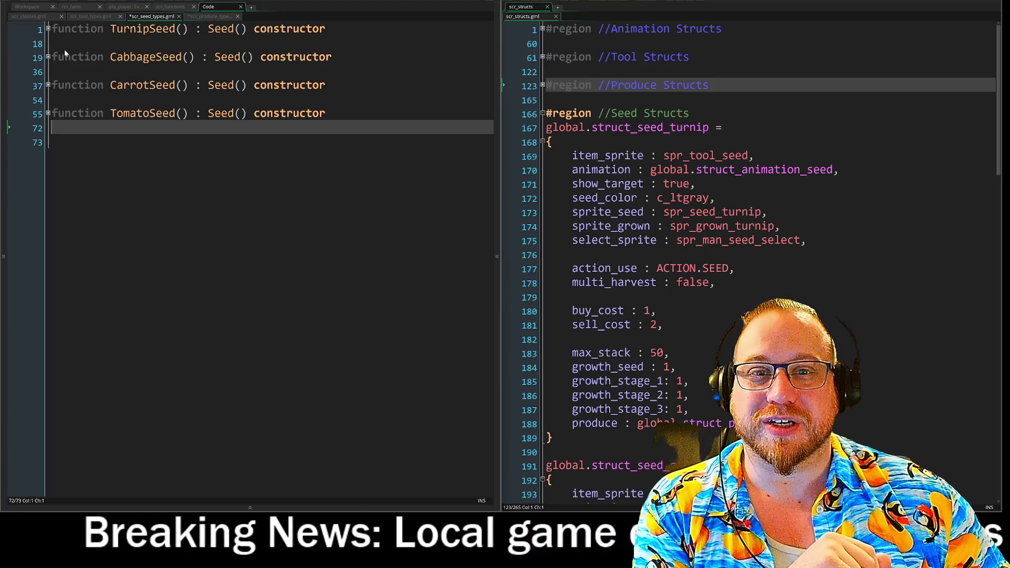
click(211, 16)
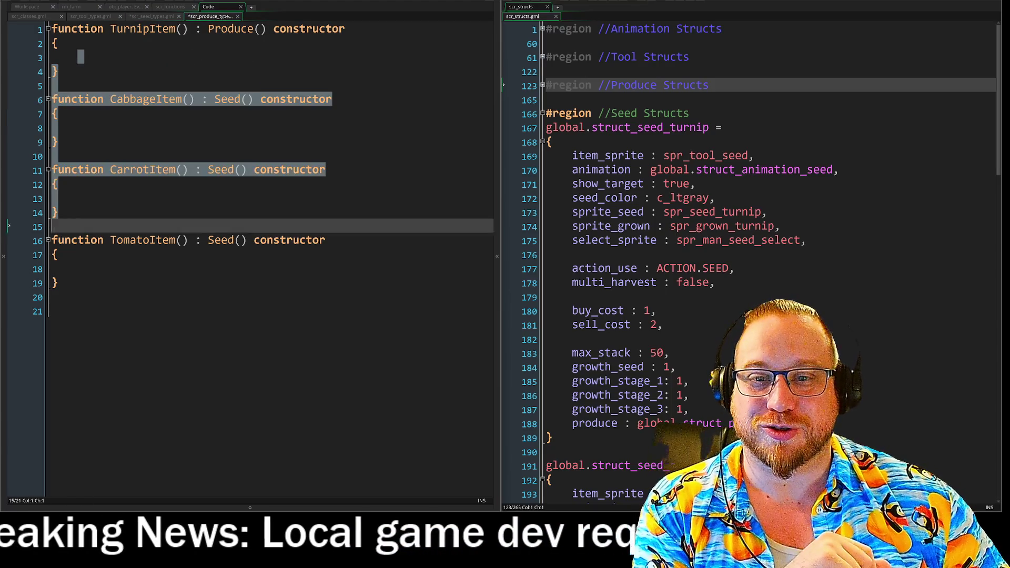
key(Down)
key(Down)
key(Down)
key(Down)
key(Down)
key(Down)
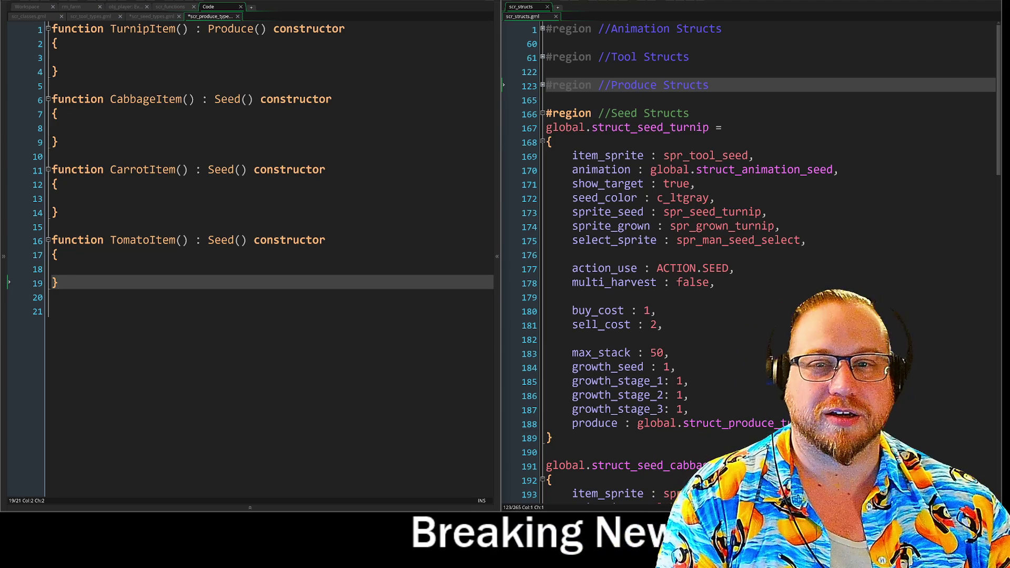
click(56, 57)
click(56, 128)
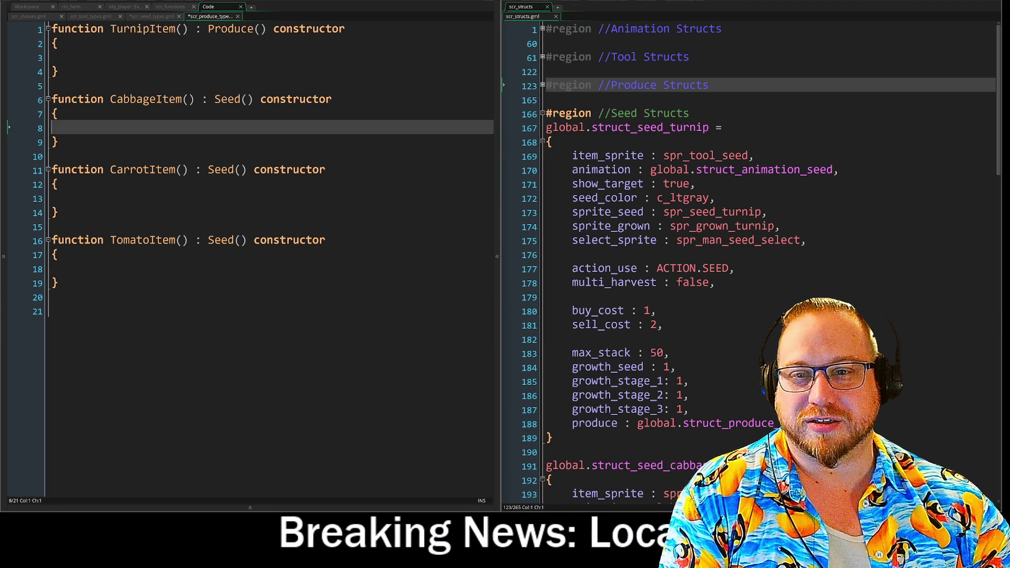
key(Down)
key(Down)
key(Down)
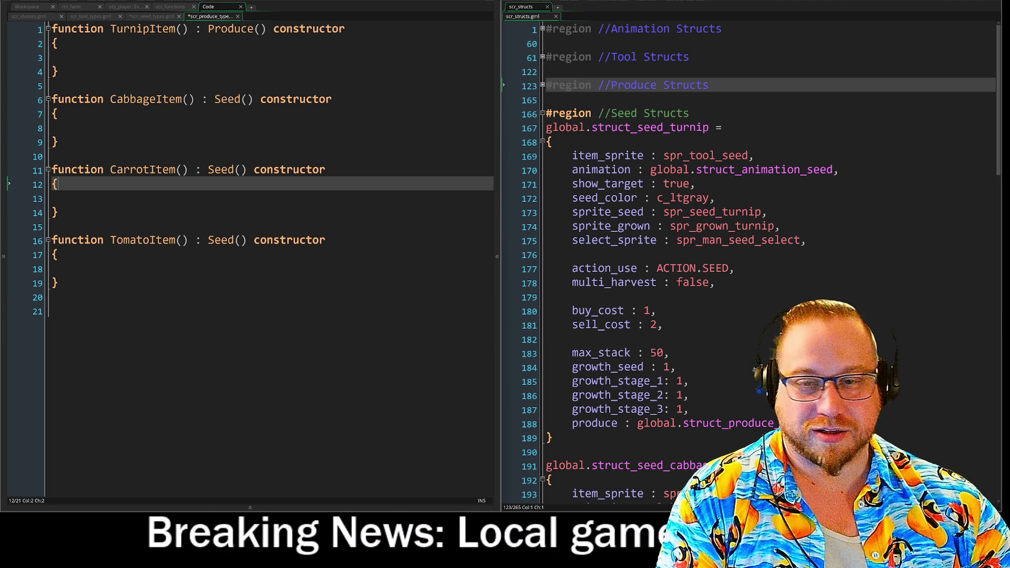
key(Down)
key(Down)
key(Down)
key(Down)
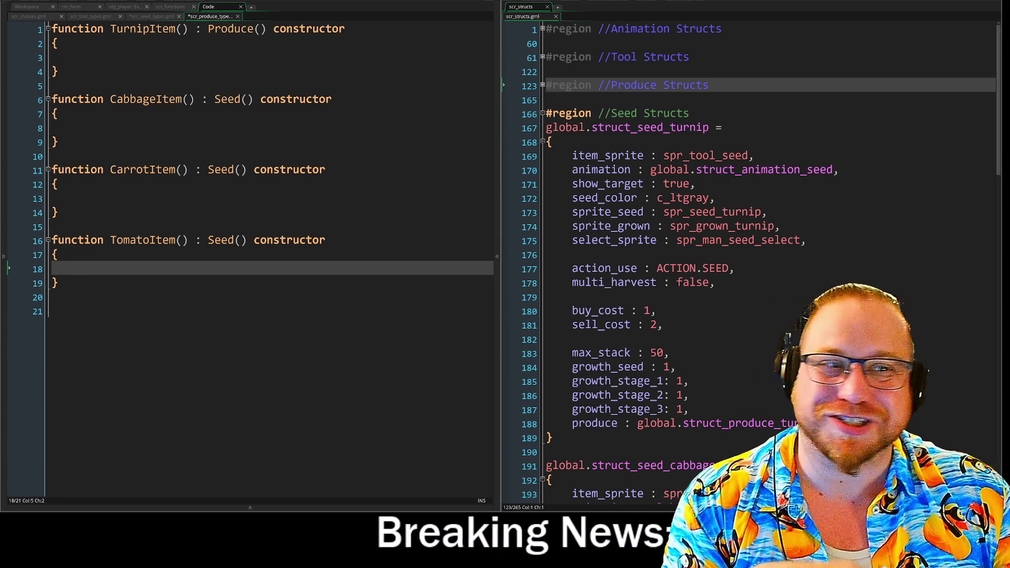
key(Down)
key(Down)
key(Down)
key(shift+End)
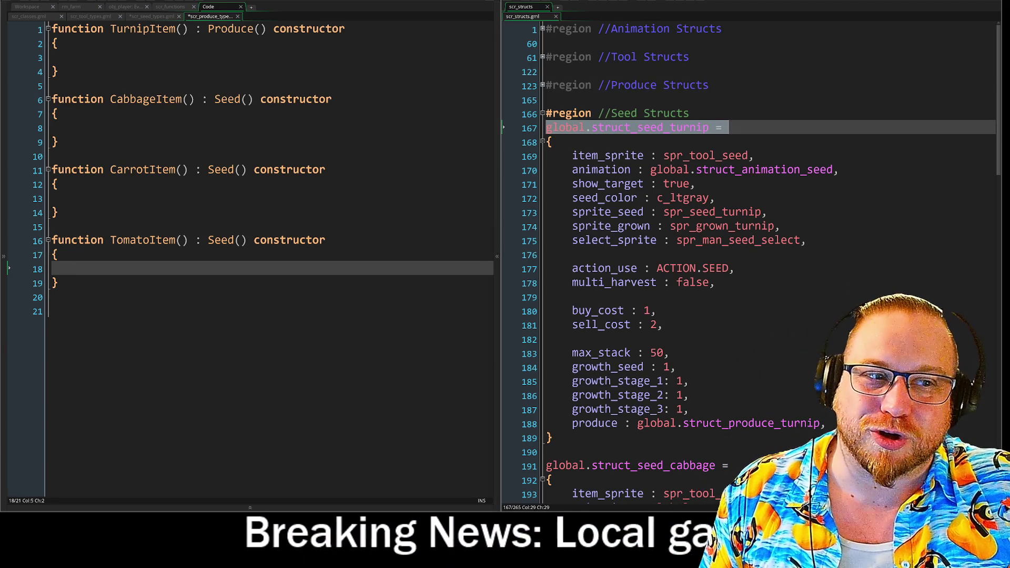
Mark the turnip seed struct, then unfold the TurnipSeed constructor in the seed types script for comparison
key(shift+Down)
key(shift+Down)
key(shift+Down)
key(shift+Down)
key(shift+Down)
key(shift+Down)
key(Right)
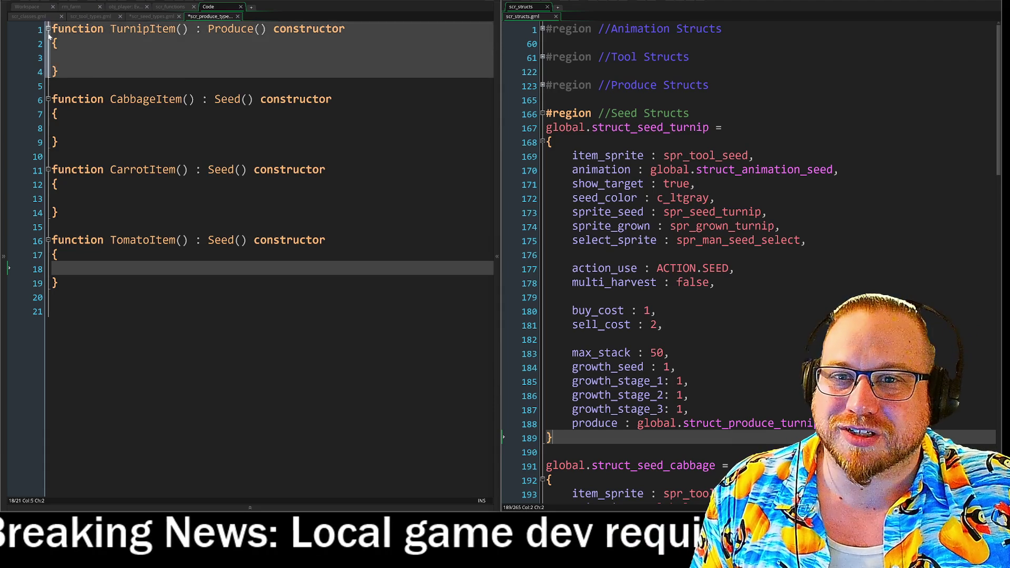
click(127, 16)
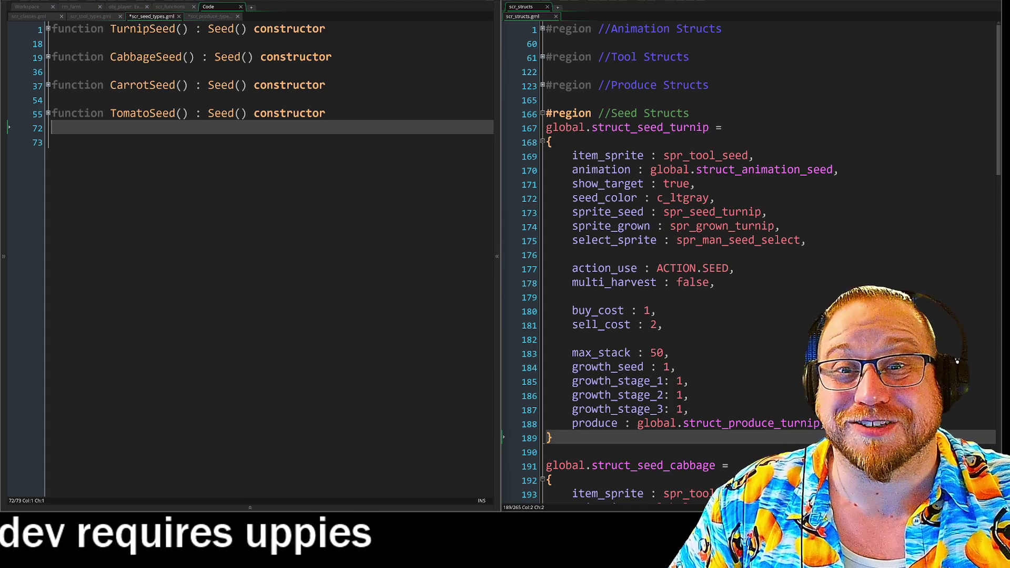
click(48, 30)
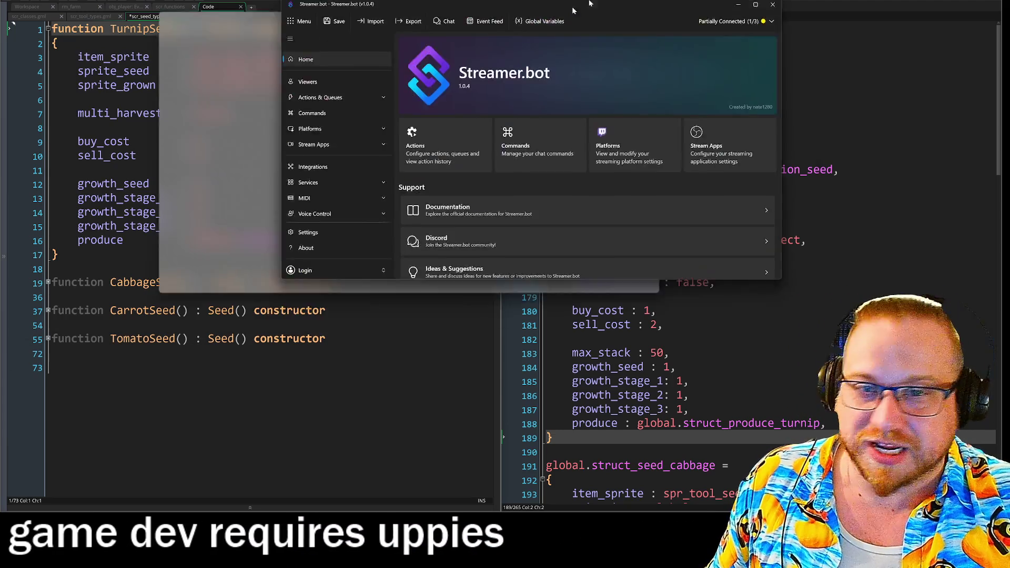
mouse_move(574, 7)
mouse_down()
mouse_move(517, 41)
mouse_move(516, 0)
mouse_up()
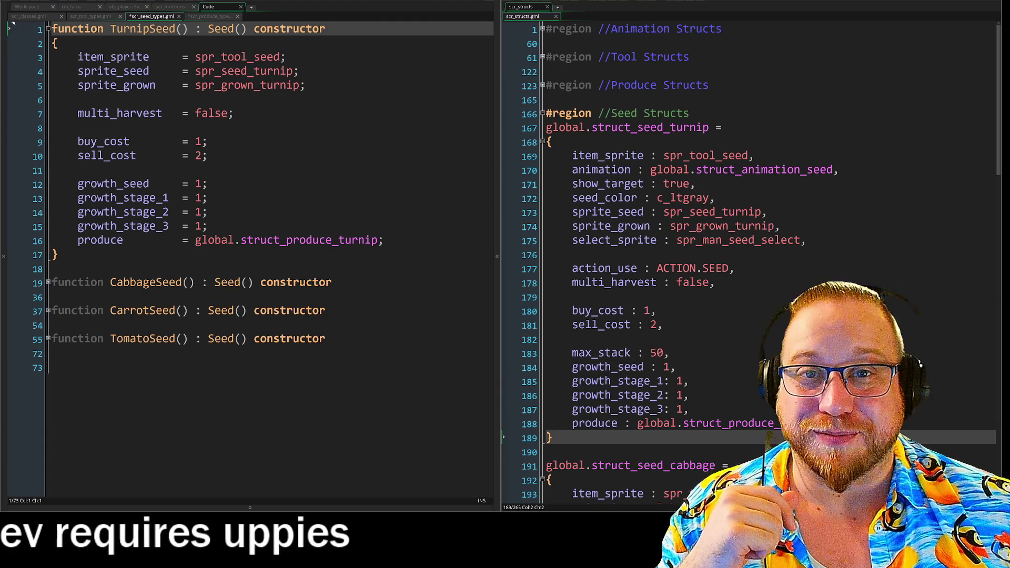
drag(572, 156, 695, 183)
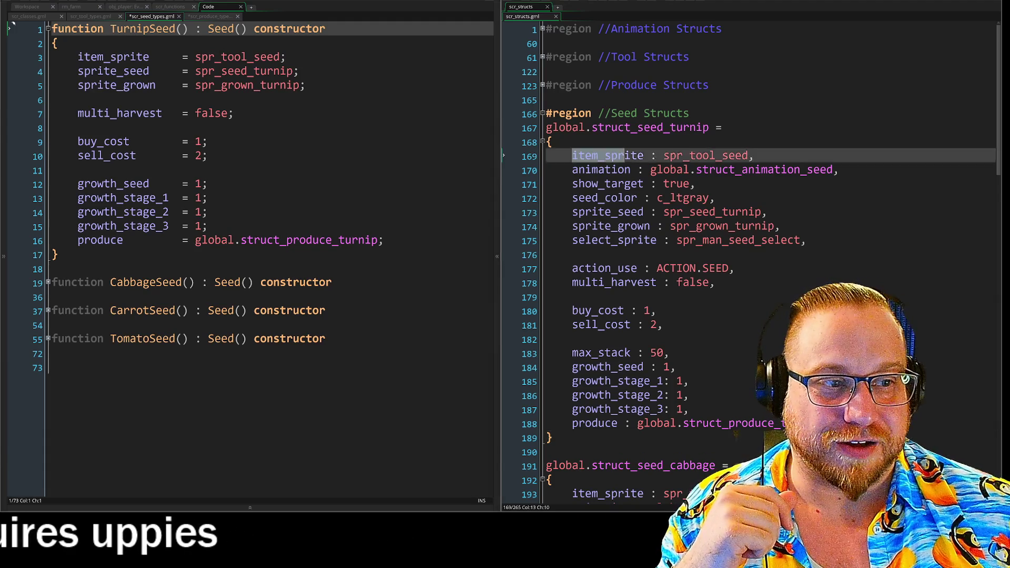
key(shift+Up)
key(shift+Up)
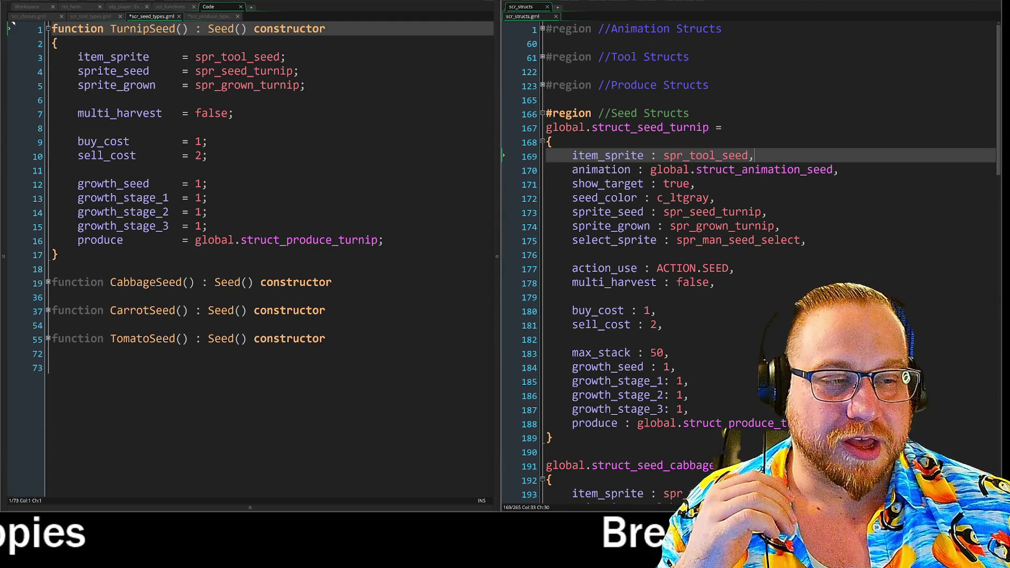
key(End)
drag(572, 155, 791, 247)
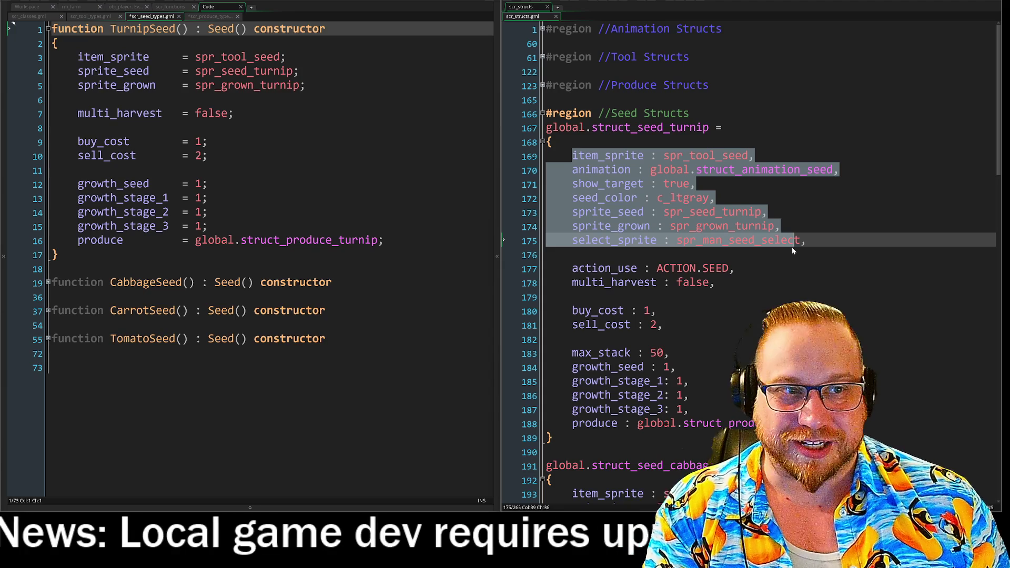
drag(572, 155, 701, 241)
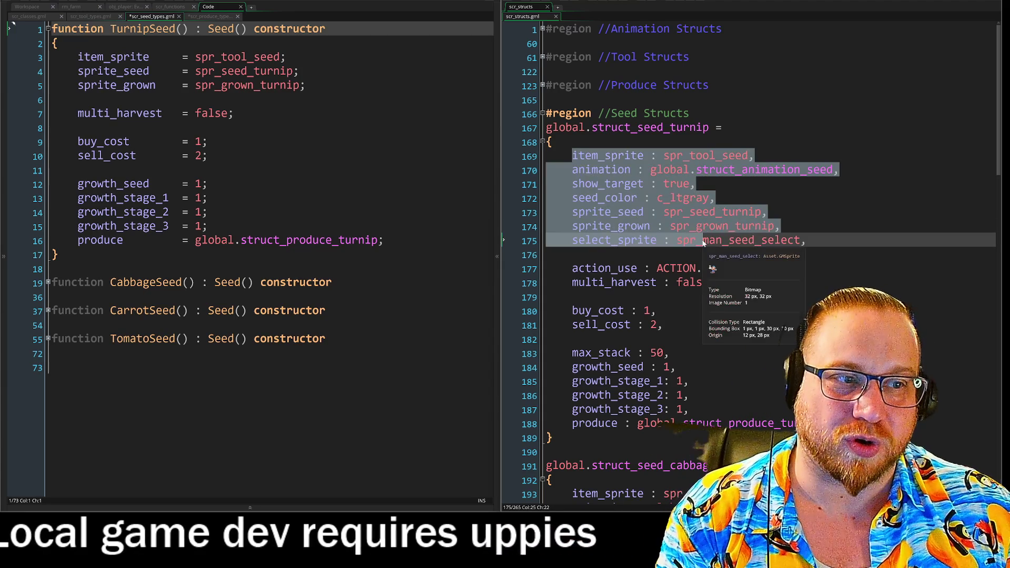
click(502, 226)
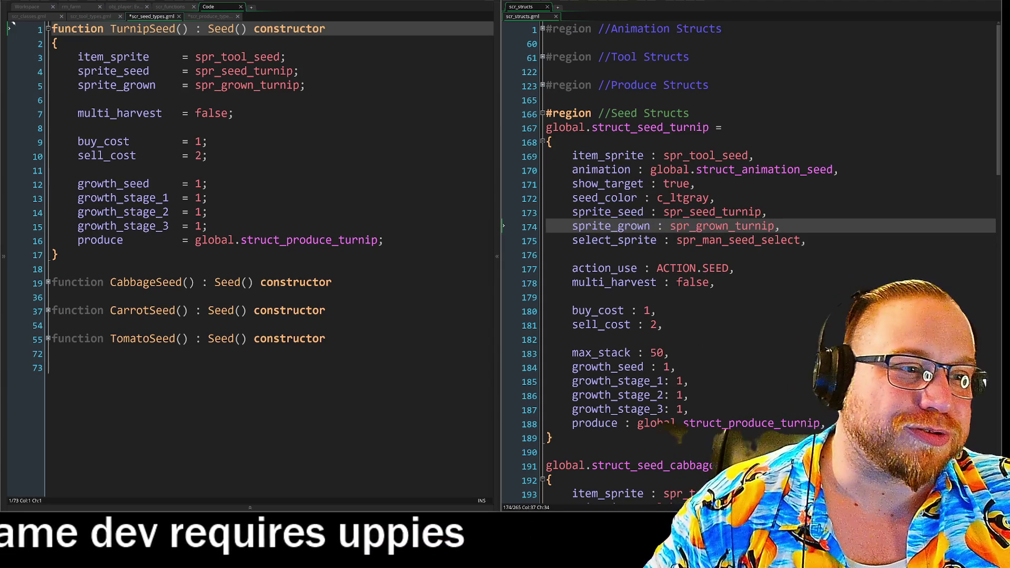
drag(82, 75, 53, 29)
click(129, 29)
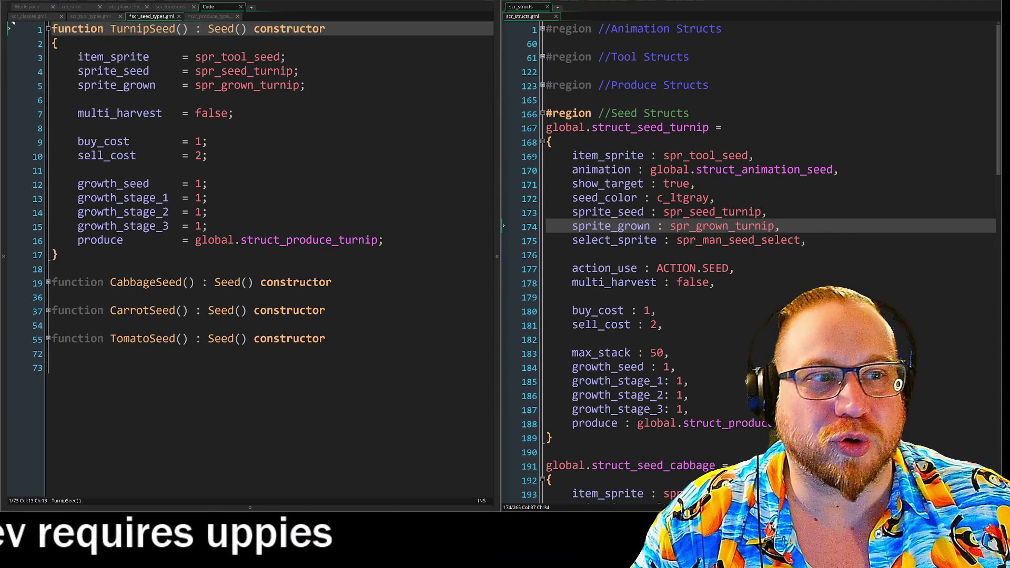
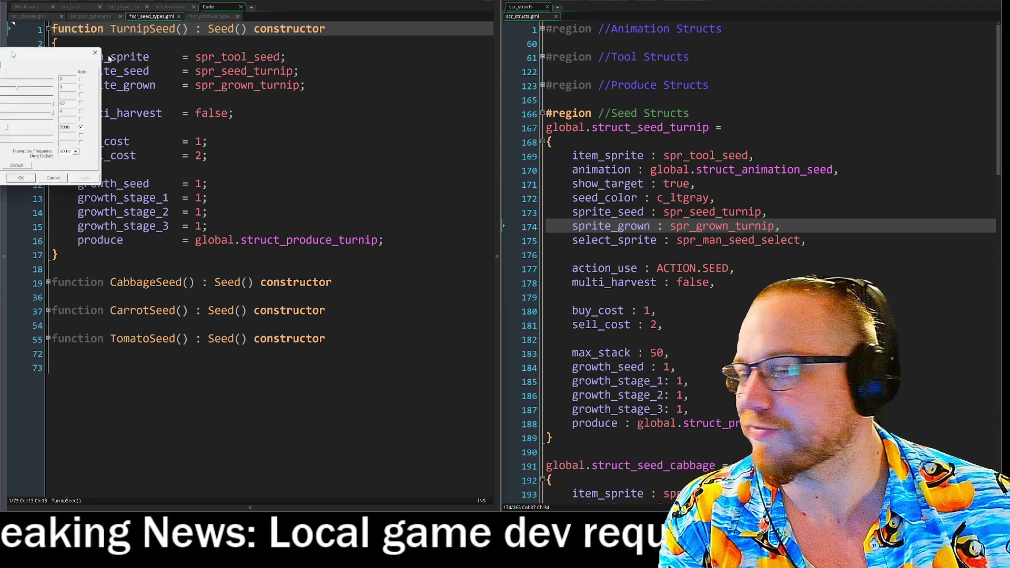
Disable Exposure Auto, enable White Balance Auto for the webcam, and confirm with OK
key(ctrl+Tab)
key(space)
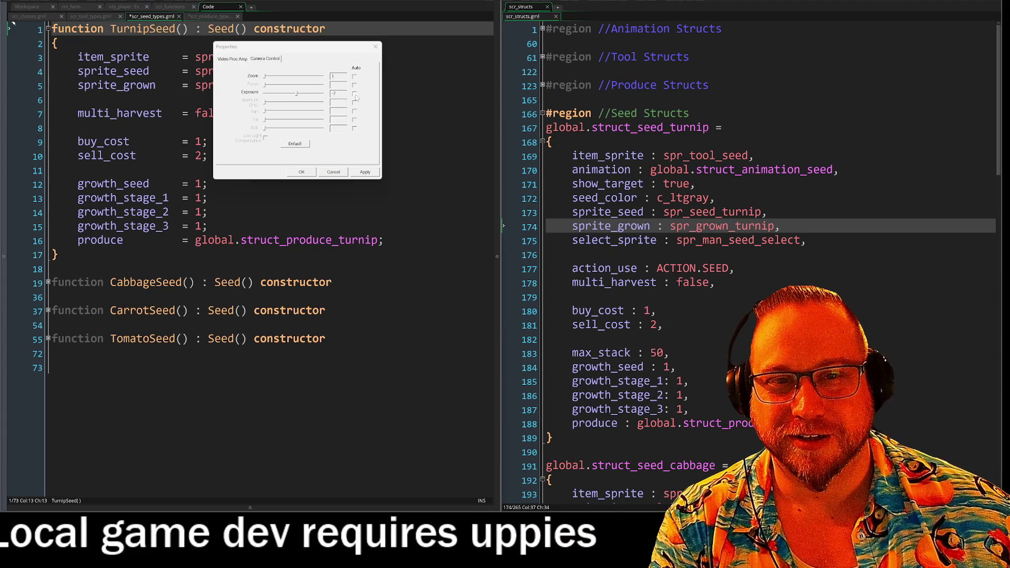
key(ctrl+Tab)
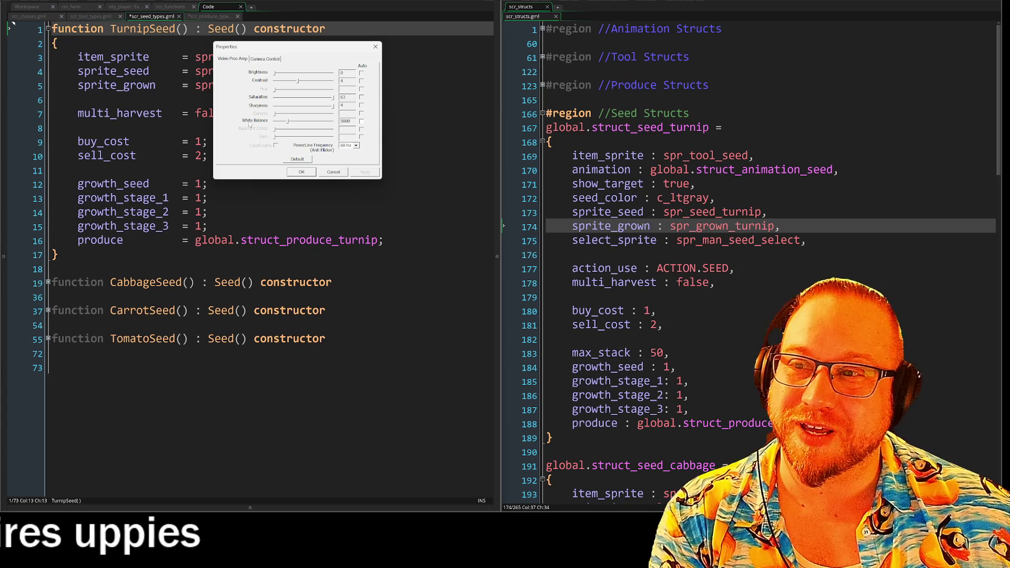
click(361, 120)
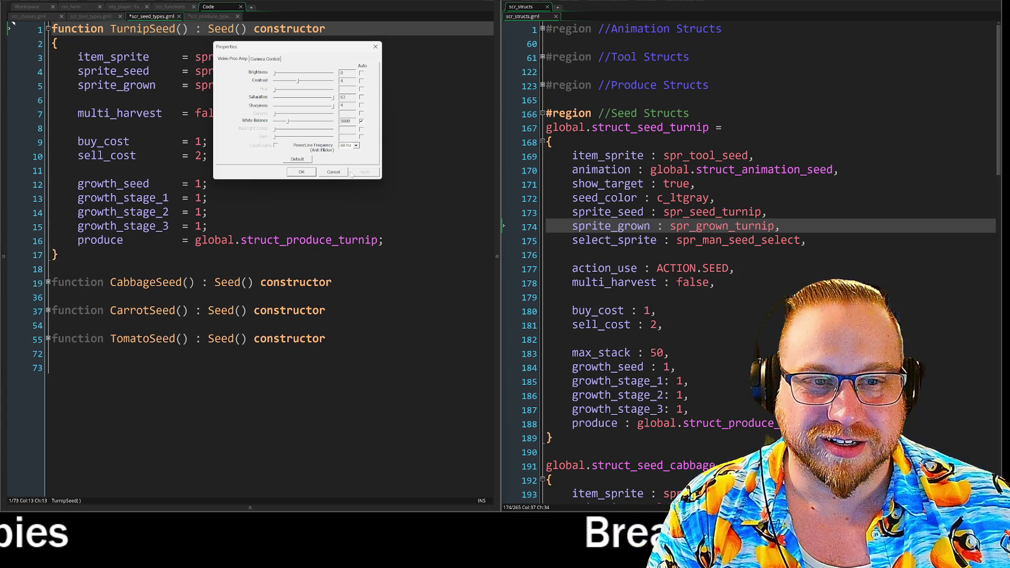
click(302, 172)
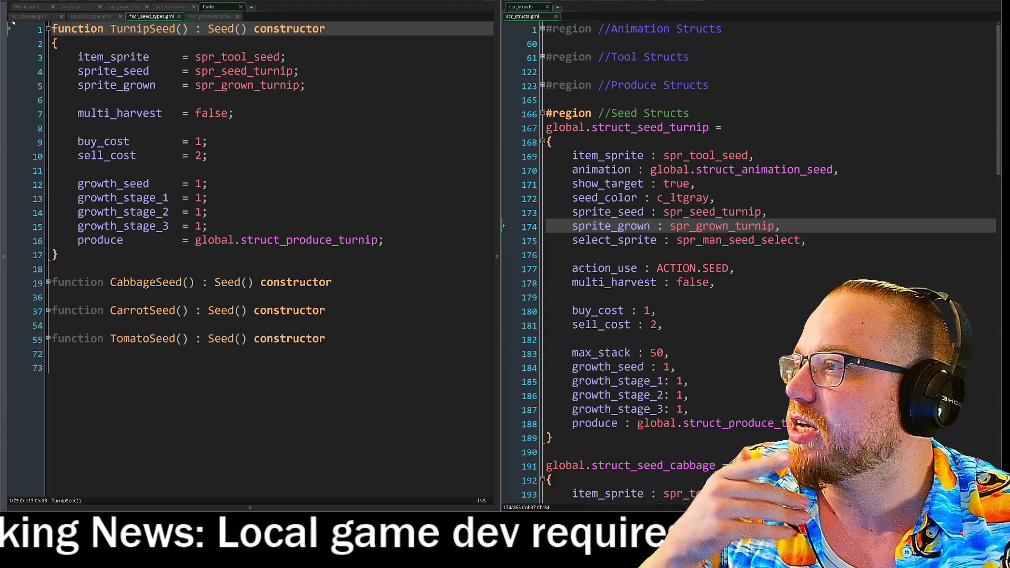
key(alt+Tab)
Move the night-time city photo window over the left code pane and enlarge it
drag(400, 50, 324, 17)
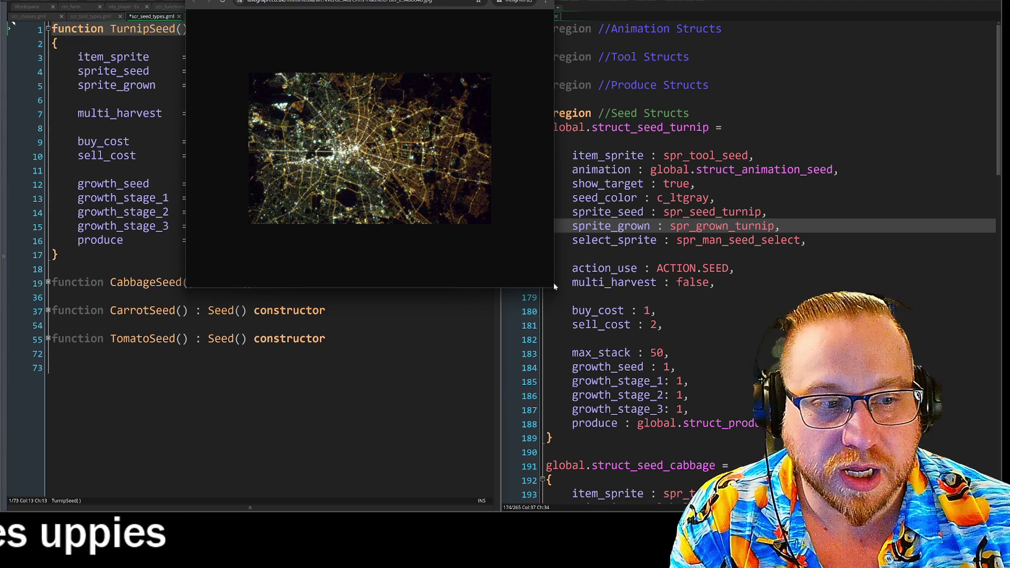
drag(552, 289, 578, 308)
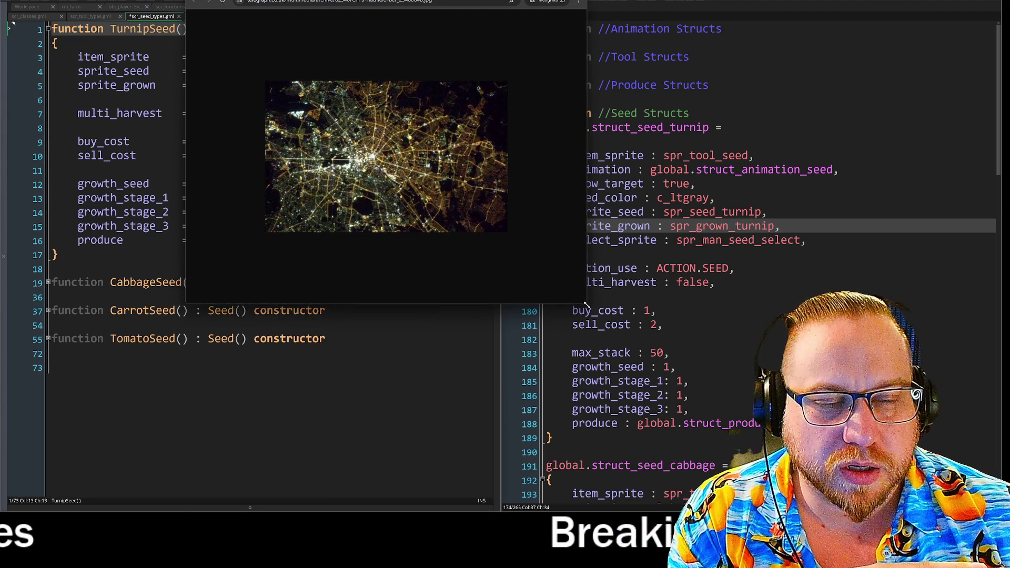